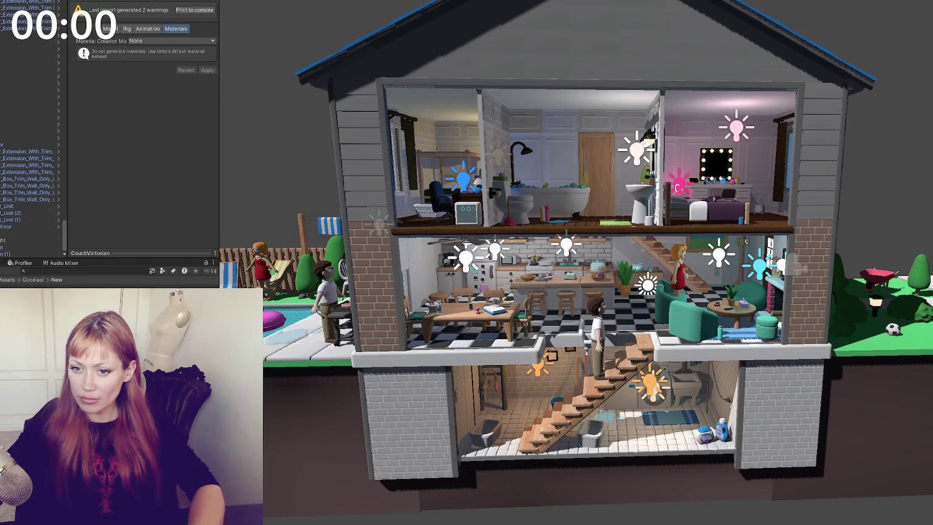
Add the CouchVictorian prefab to the scene, raise it to ground level and move it into the living room.
{"action": "left_click", "coordinate": [31, 228]}
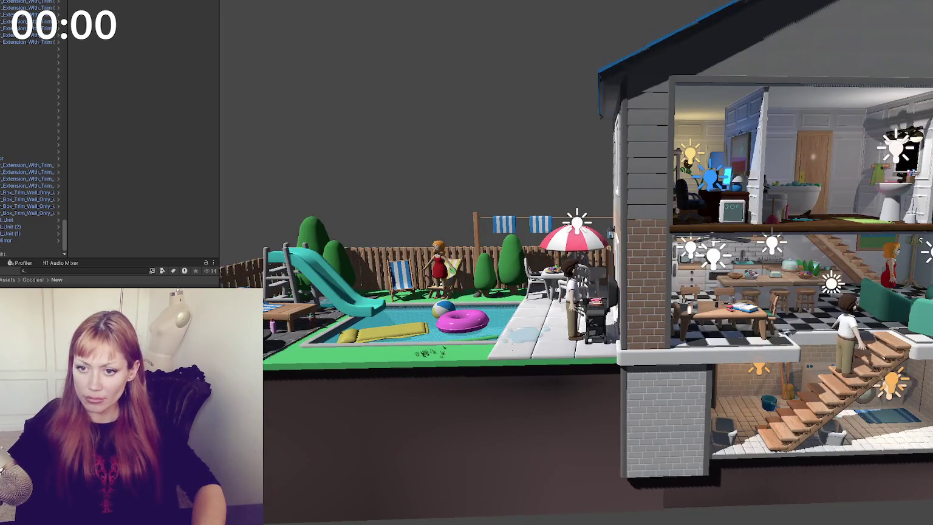
{"action": "left_click_drag", "start_coordinate": [14, 261], "coordinate": [13, 252]}
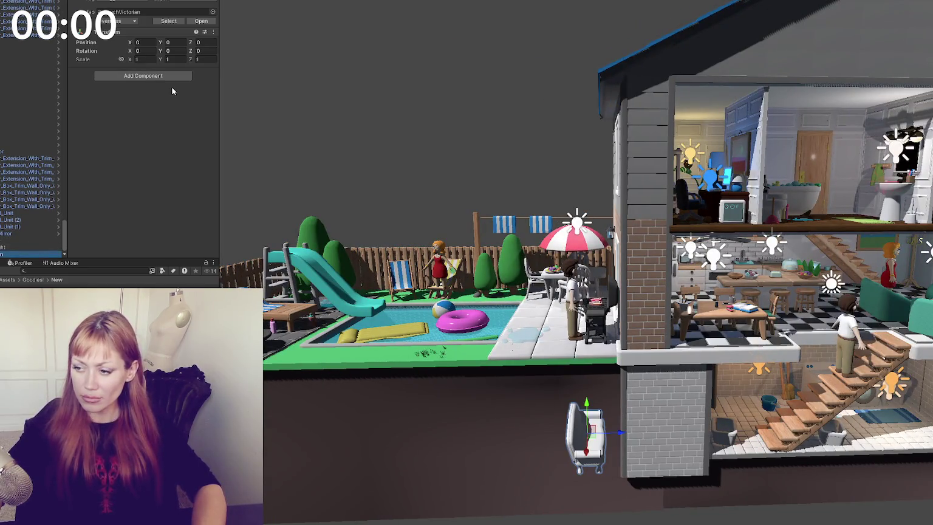
{"action": "mouse_move", "coordinate": [588, 408]}
{"action": "left_mouse_down"}
{"action": "mouse_move", "coordinate": [592, 317]}
{"action": "mouse_move", "coordinate": [804, 338]}
{"action": "left_mouse_up"}
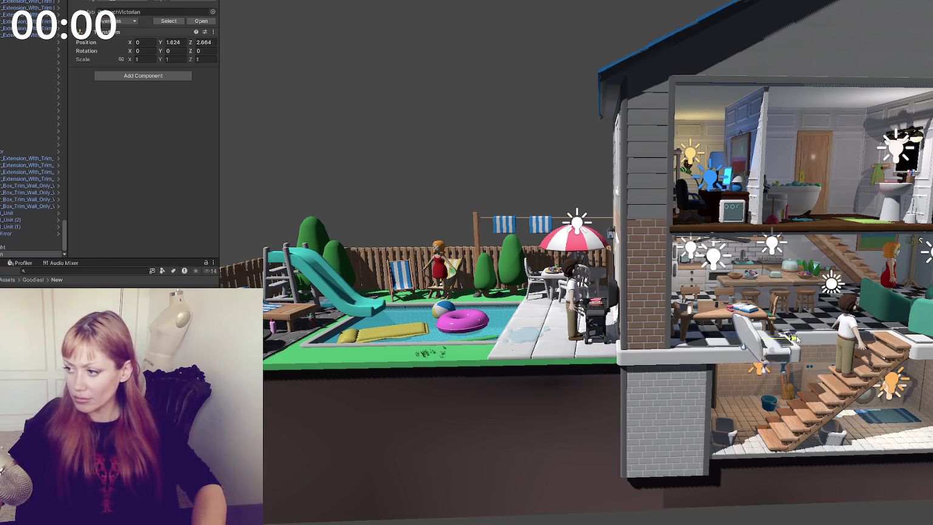
{"action": "middle_click_drag", "start_coordinate": [803, 339], "coordinate": [331, 355]}
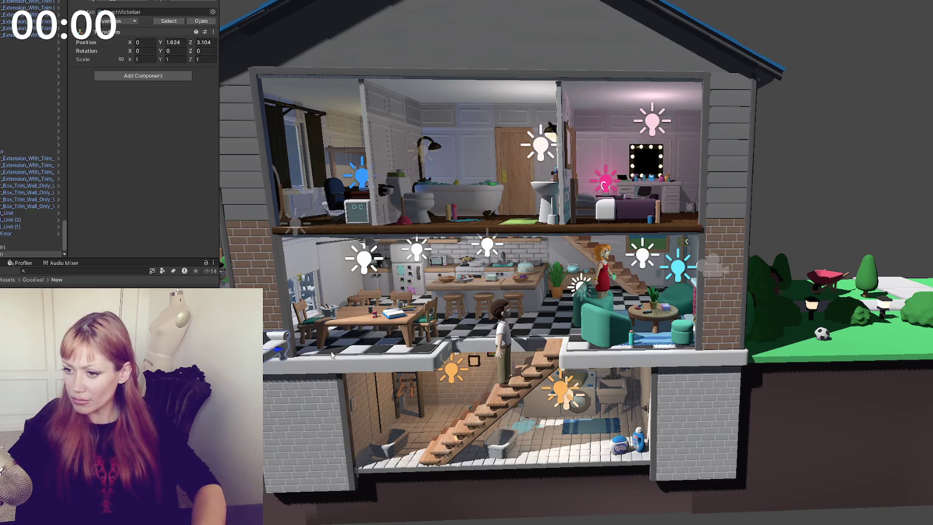
{"action": "left_click_drag", "start_coordinate": [276, 347], "coordinate": [583, 304]}
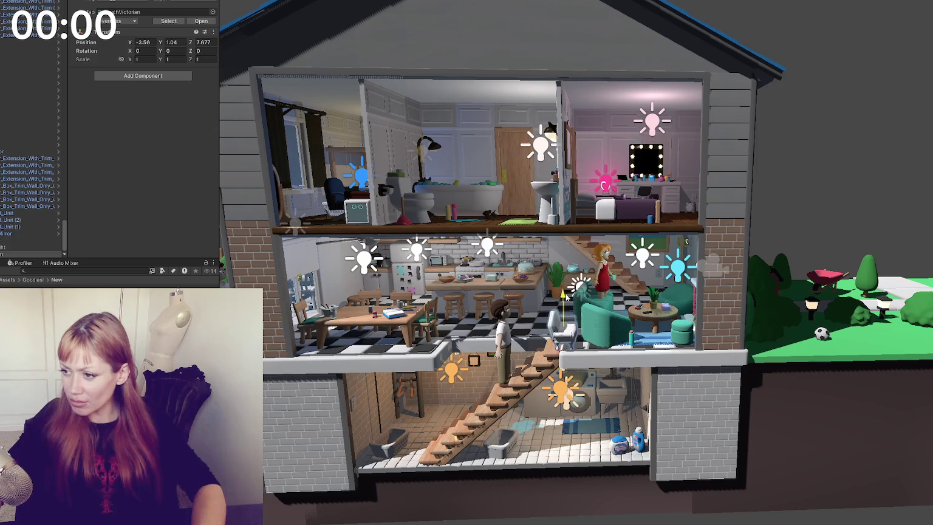
{"action": "scroll", "coordinate": [583, 304], "scroll_direction": "up", "scroll_amount": 5}
{"action": "middle_click_drag", "start_coordinate": [584, 304], "coordinate": [467, 366]}
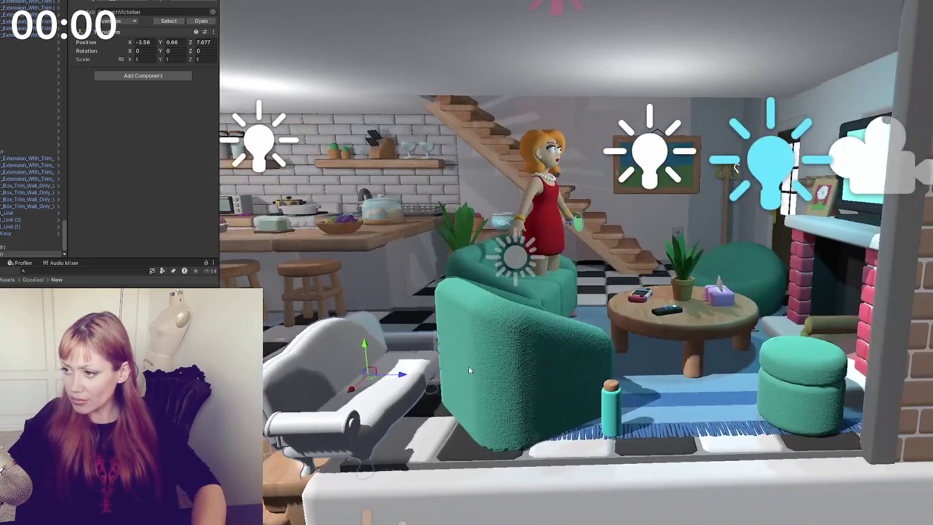
Delete the teal armchair and slide the white Victorian couch into its spot.
{"action": "left_click", "coordinate": [468, 366]}
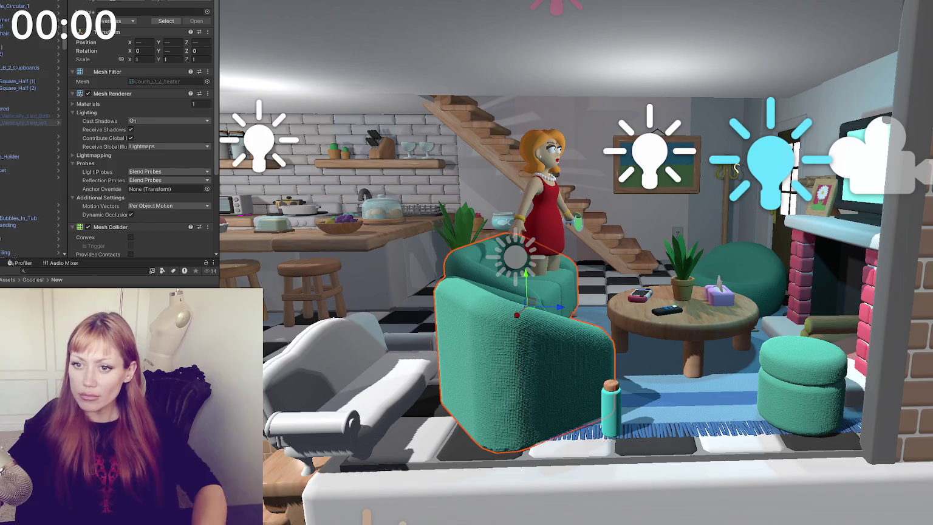
{"action": "scroll", "coordinate": [20, 91], "scroll_direction": "down", "scroll_amount": 5}
{"action": "scroll", "coordinate": [18, 73], "scroll_direction": "up", "scroll_amount": 3}
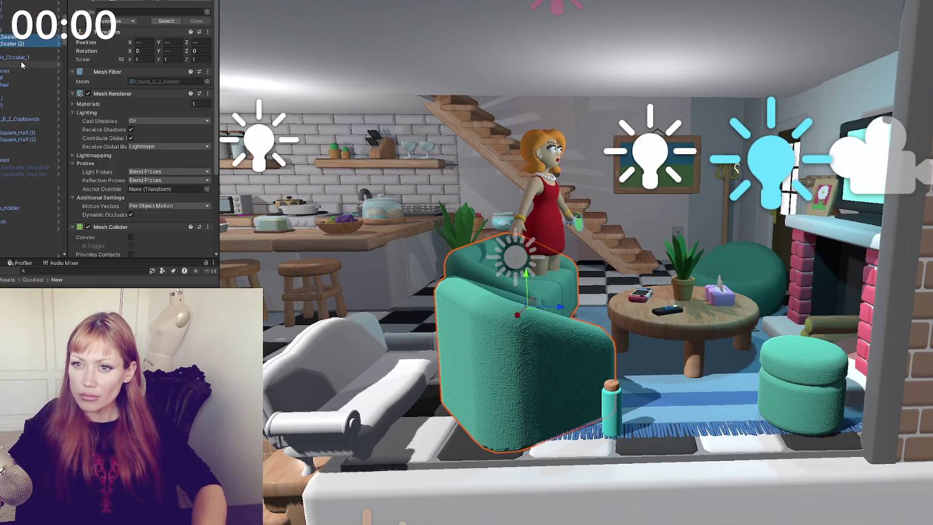
{"action": "key", "text": "f"}
{"action": "key", "text": "Delete"}
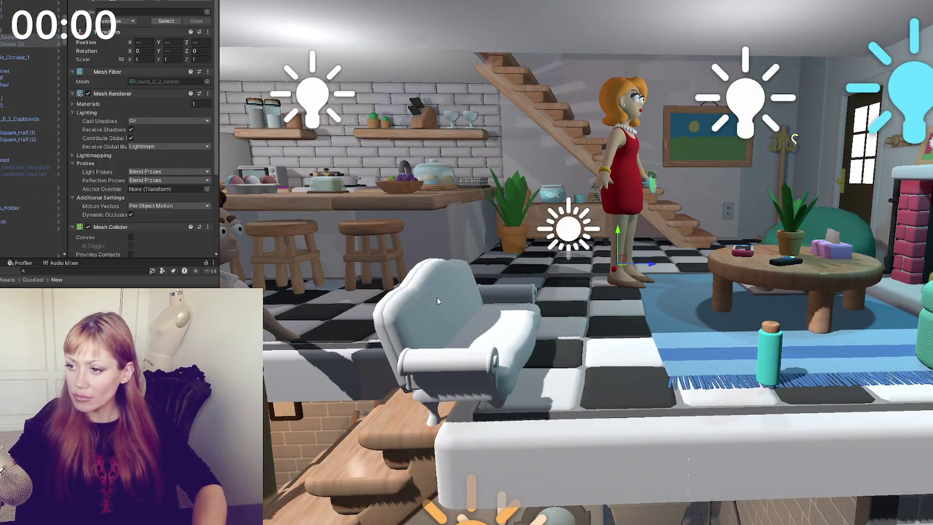
{"action": "left_click", "coordinate": [437, 297]}
{"action": "mouse_move", "coordinate": [486, 321]}
{"action": "left_mouse_down"}
{"action": "mouse_move", "coordinate": [635, 324]}
{"action": "mouse_move", "coordinate": [586, 297]}
{"action": "left_mouse_up"}
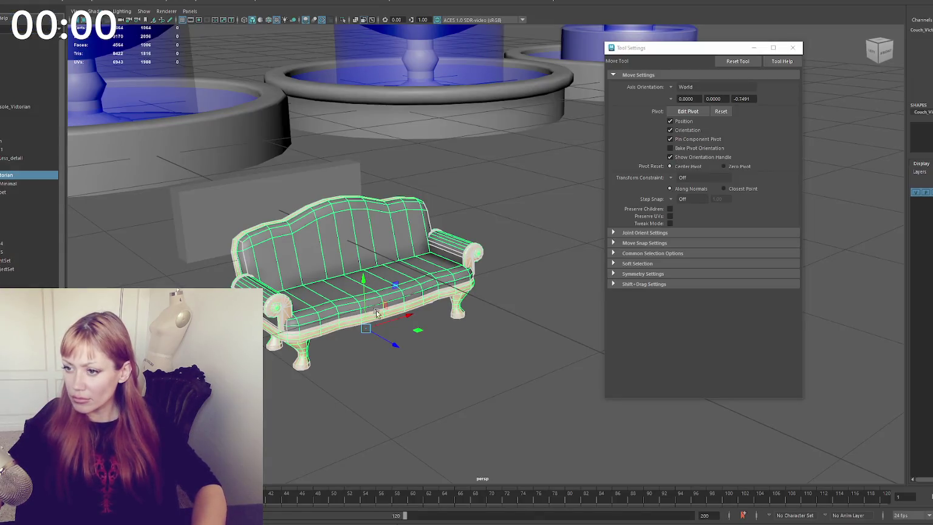
Scale the Victorian couch up uniformly with the Scale Tool's centre handle.
{"action": "key", "text": "r"}
{"action": "left_click_drag", "start_coordinate": [366, 328], "coordinate": [404, 350]}
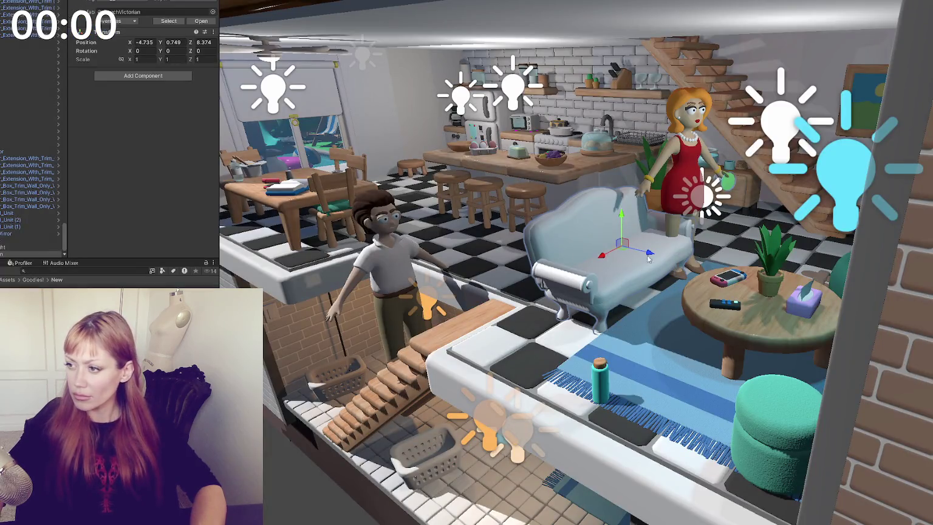
Nudge the couch sideways, frame it close up and enlarge it uniformly.
{"action": "left_click_drag", "start_coordinate": [601, 256], "coordinate": [592, 260]}
{"action": "key", "text": "f"}
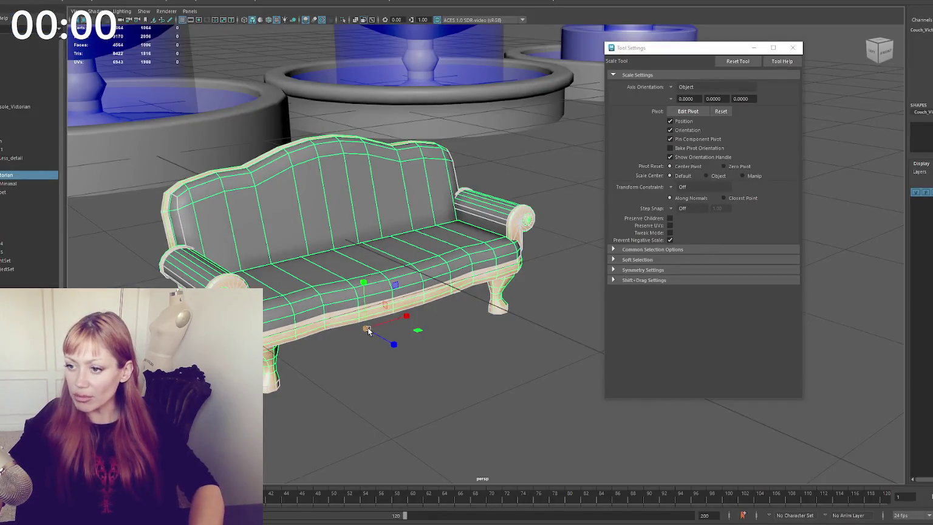
{"action": "left_click_drag", "start_coordinate": [367, 328], "coordinate": [383, 326]}
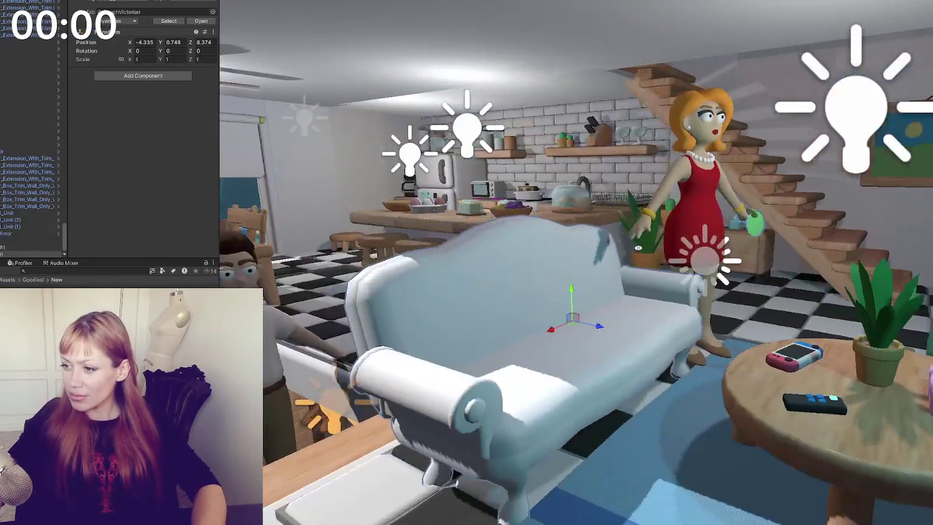
Apply the dark wood material to the frame and pink knitted fabric to the upholstery.
{"action": "type", "text": "wood"}
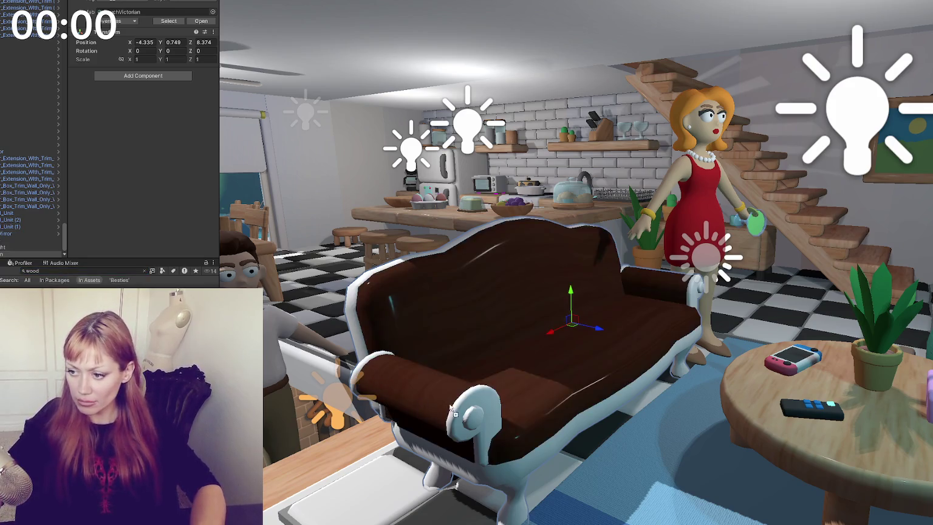
{"action": "left_click_drag", "start_coordinate": [91, 304], "coordinate": [457, 406]}
{"action": "left_click", "coordinate": [122, 271]}
{"action": "type", "text": "fabrick"}
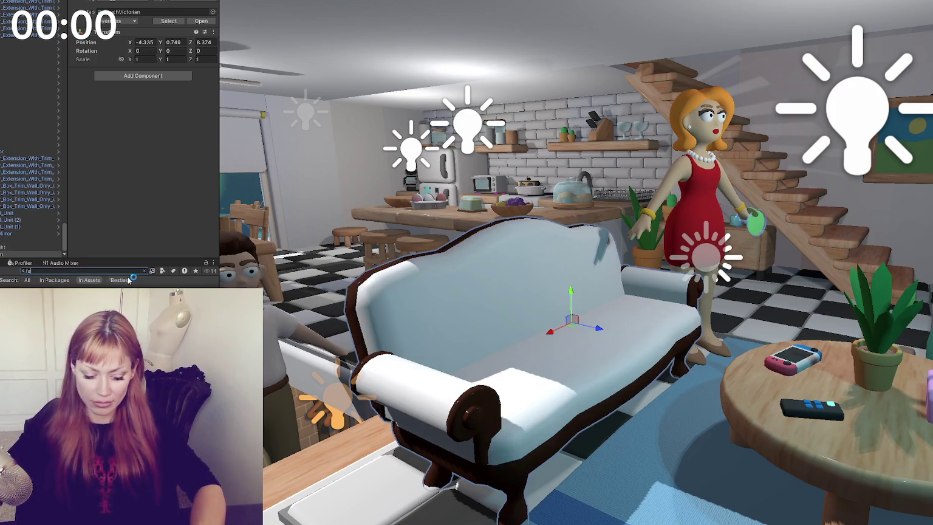
{"action": "key", "text": "BackSpace"}
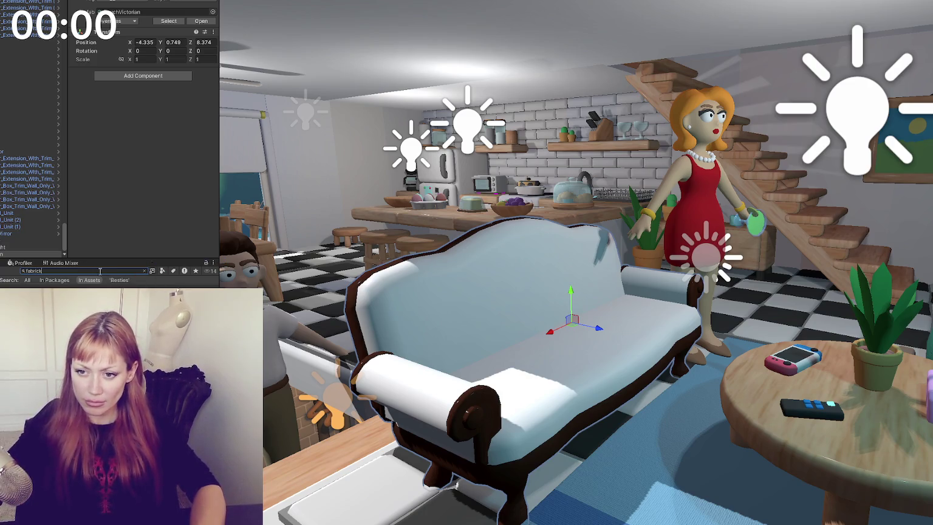
{"action": "double_click", "coordinate": [152, 316]}
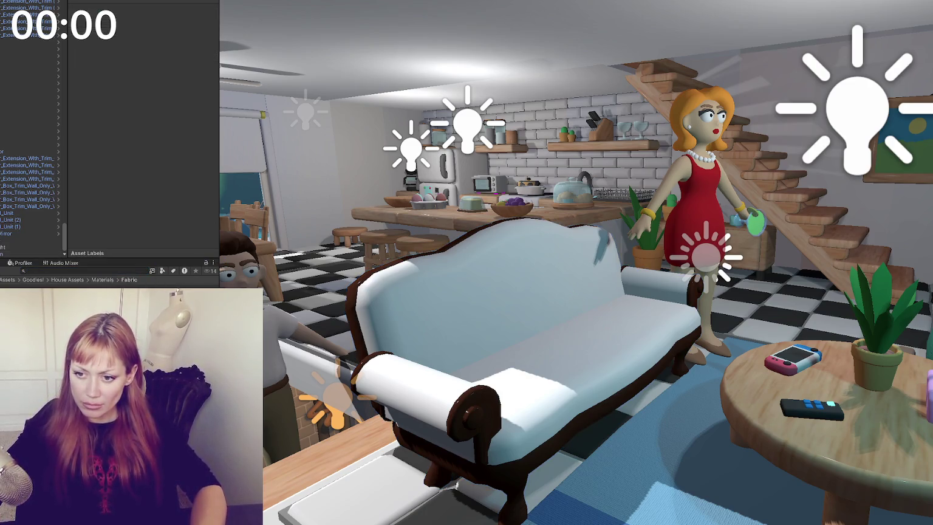
{"action": "left_click_drag", "start_coordinate": [151, 316], "coordinate": [467, 337]}
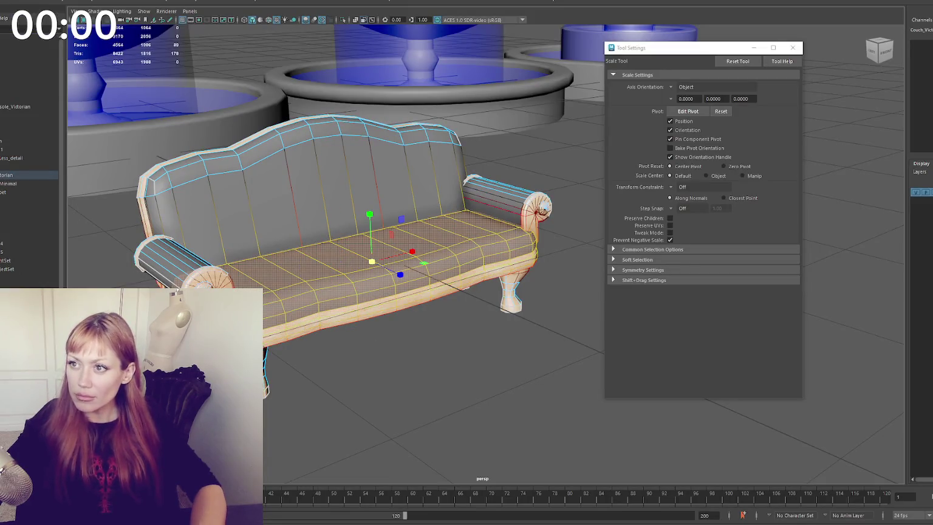
Planar-project UVs onto the seat faces, dismissing the non-manifold geometry warning.
{"action": "key", "text": "F8"}
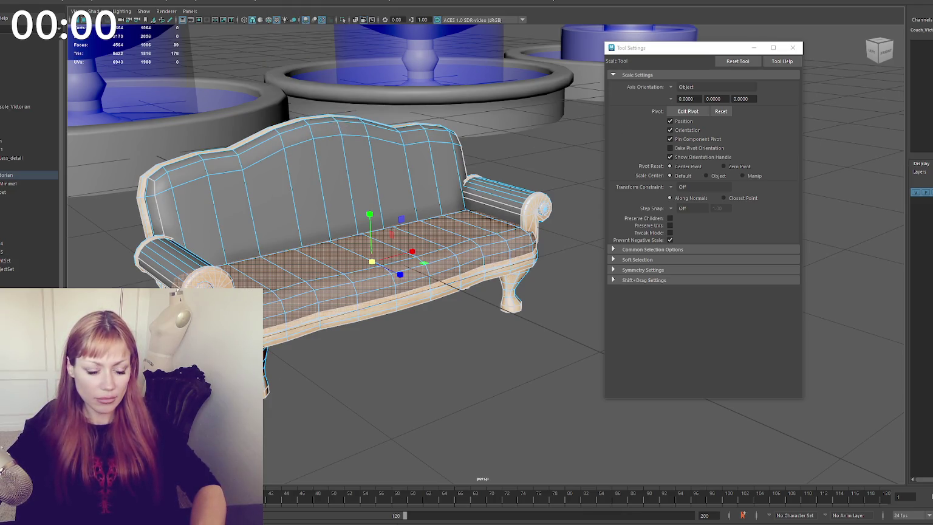
{"action": "key", "text": "g"}
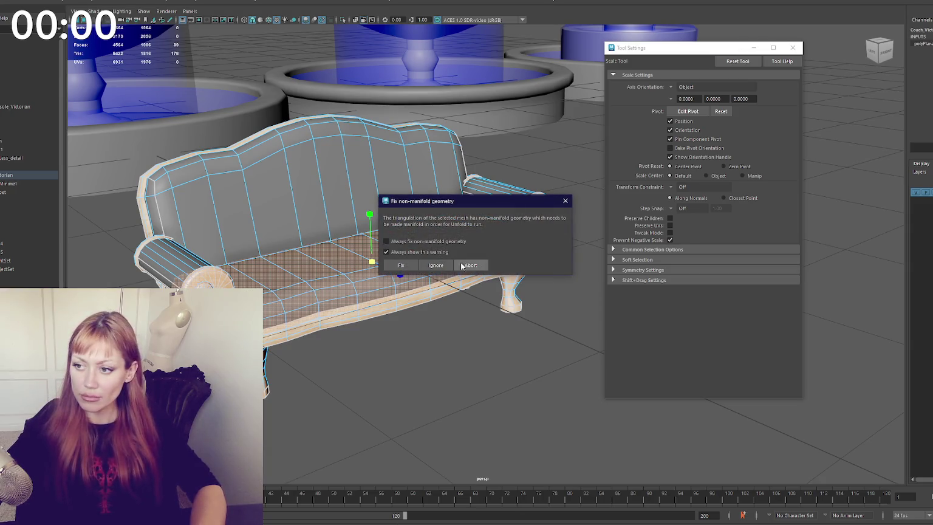
{"action": "left_click", "coordinate": [401, 267]}
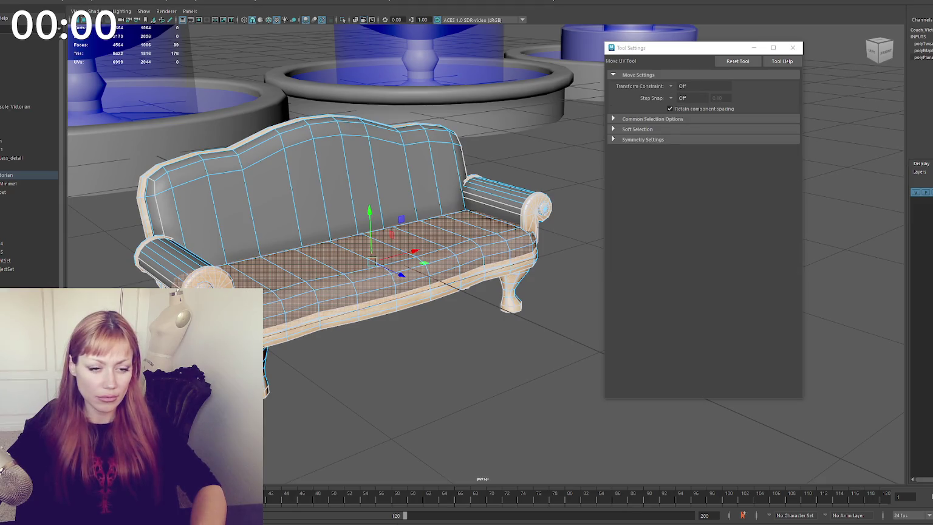
{"action": "key", "text": "w"}
Planar-project UVs onto the couch-back faces, then select the left armrest faces.
{"action": "left_click", "coordinate": [240, 207]}
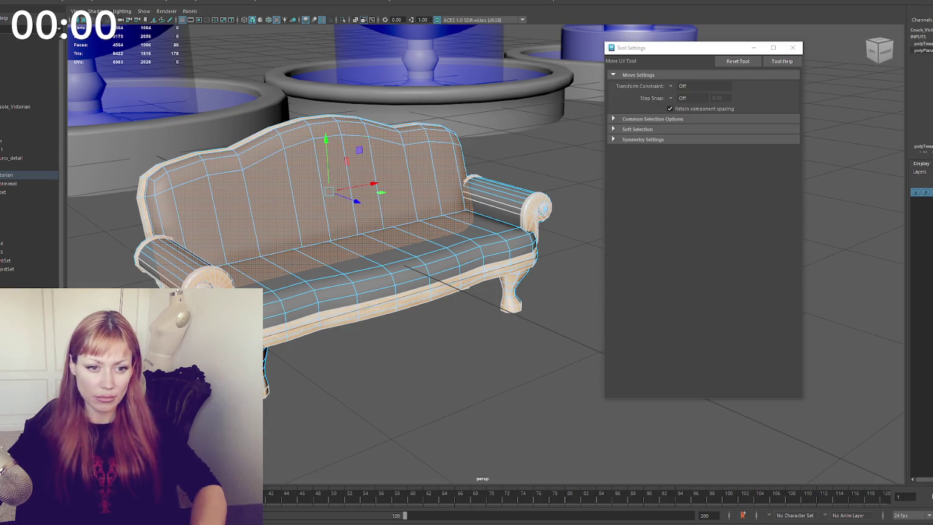
{"action": "key", "text": "g"}
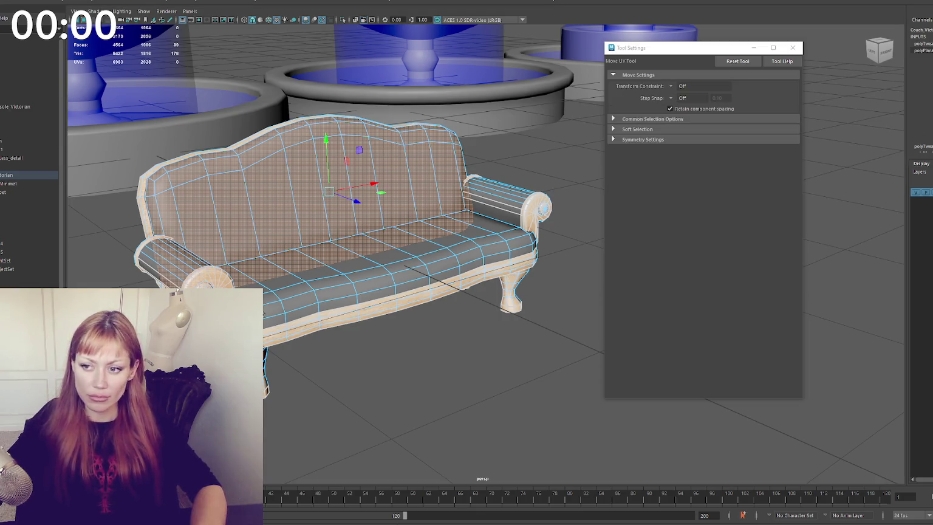
{"action": "key", "text": "w"}
{"action": "left_click", "coordinate": [181, 272]}
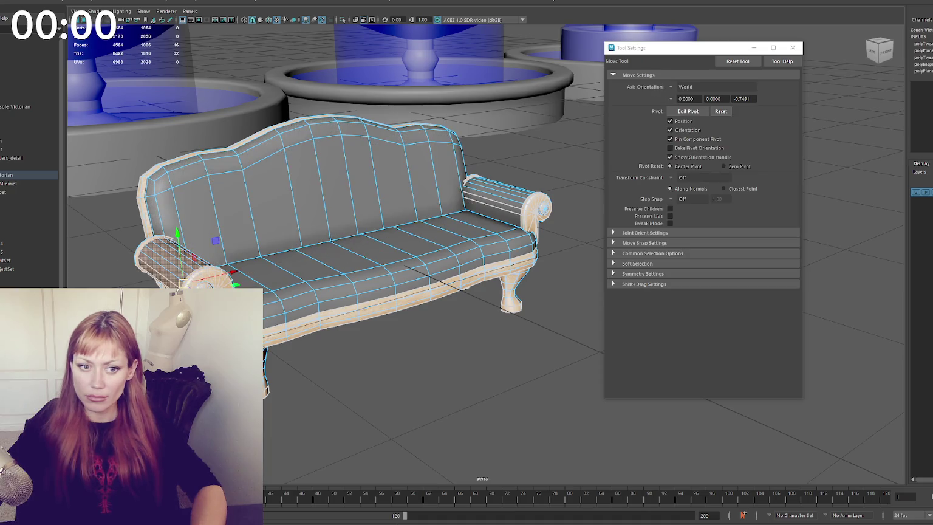
Planar-project UVs onto the left and right armrest faces, undoing the right armrest projection.
{"action": "key", "text": "g"}
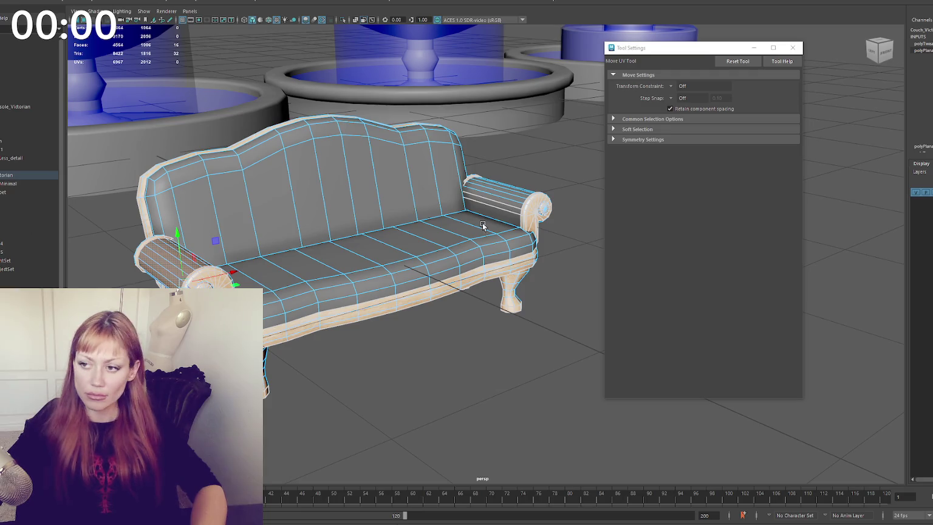
{"action": "key", "text": "w"}
{"action": "left_click", "coordinate": [504, 201]}
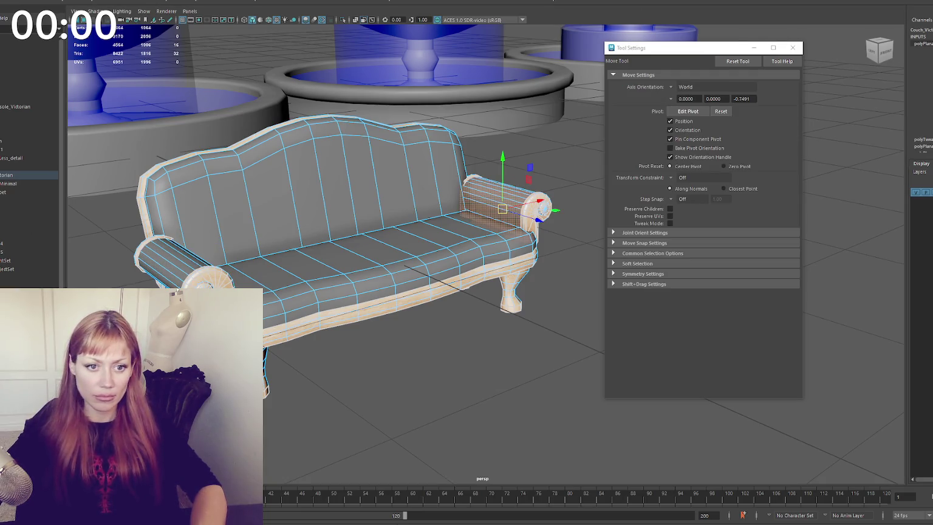
{"action": "key", "text": "g"}
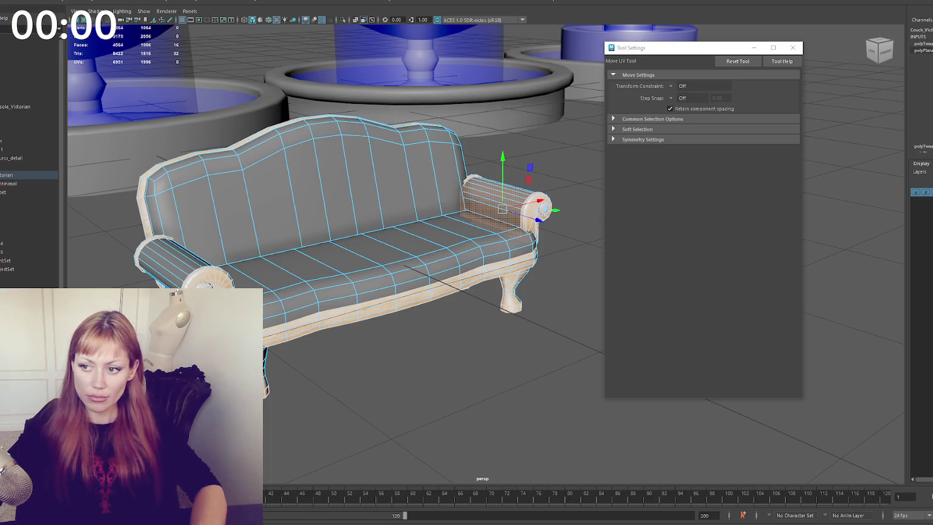
{"action": "key", "text": "ctrl+z"}
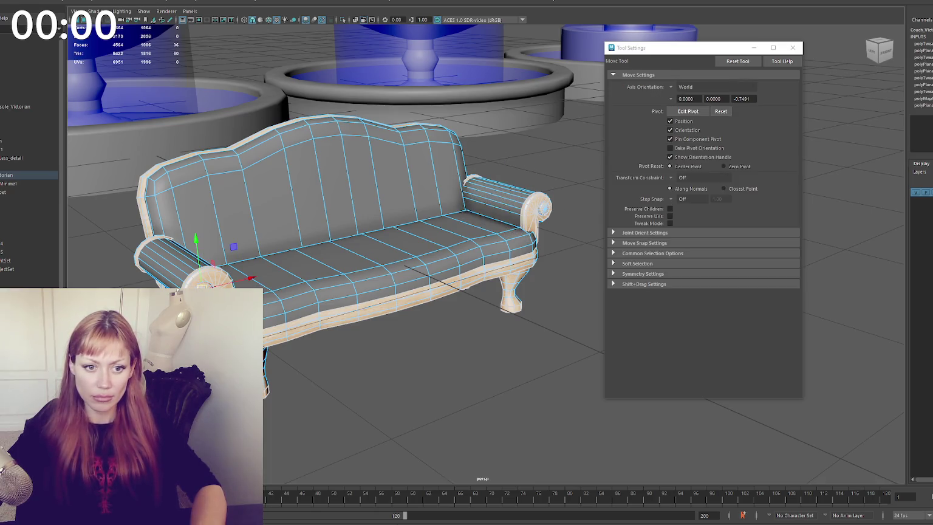
With the Move UV Tool, select the seat front, backrest, left armrest and right armrest faces.
{"action": "key", "text": "g"}
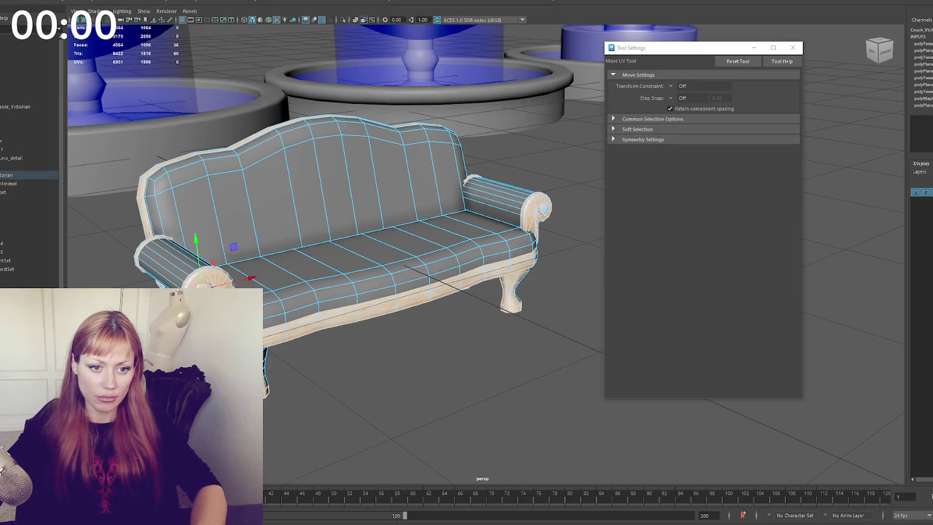
{"action": "left_click", "coordinate": [255, 304]}
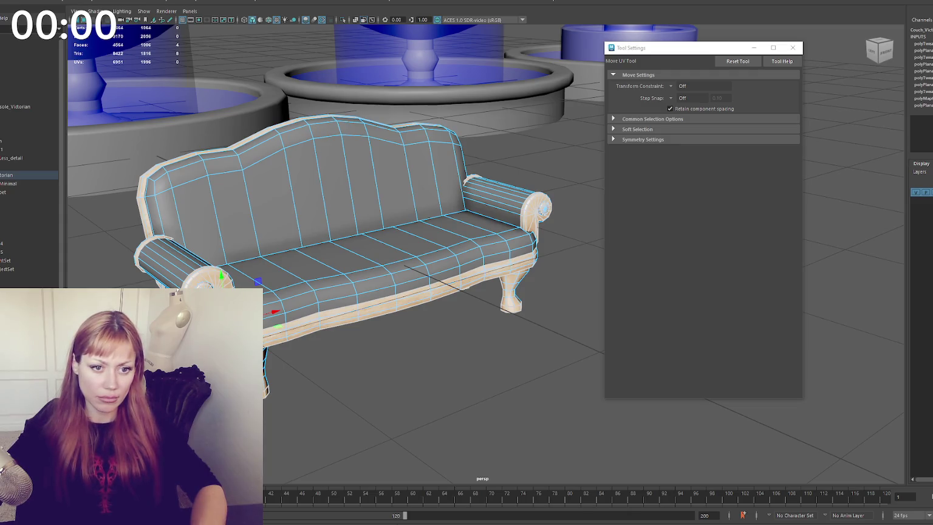
{"action": "left_click_drag", "start_coordinate": [201, 140], "coordinate": [462, 228]}
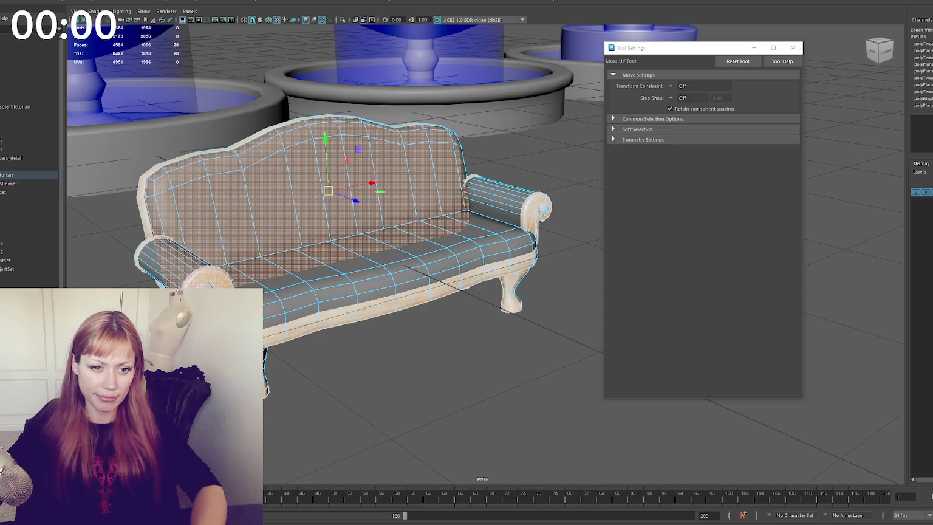
{"action": "left_click", "coordinate": [176, 262]}
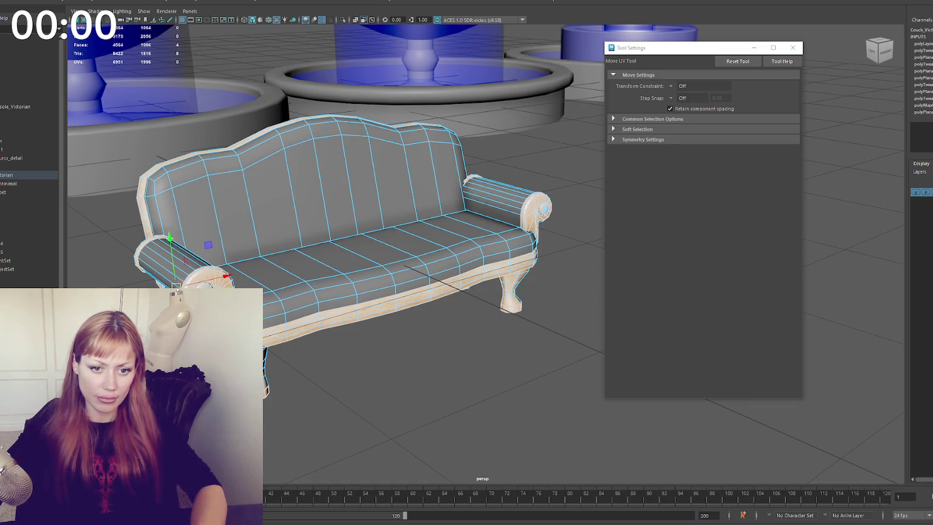
{"action": "left_click", "coordinate": [533, 243]}
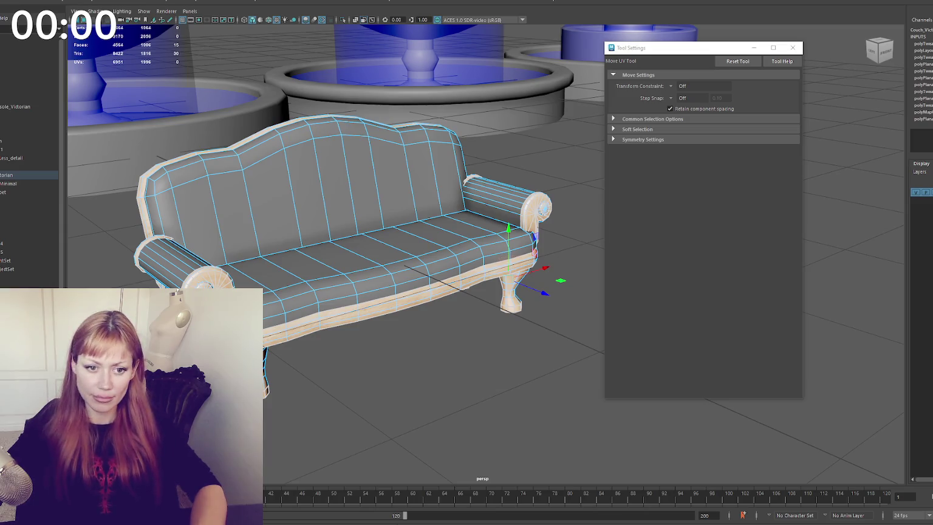
Orbit to a low front view and select the front leg faces, toggling between UV move and UV select.
{"action": "key", "text": "w"}
{"action": "left_click_drag", "start_coordinate": [425, 303], "coordinate": [354, 320], "text": "alt"}
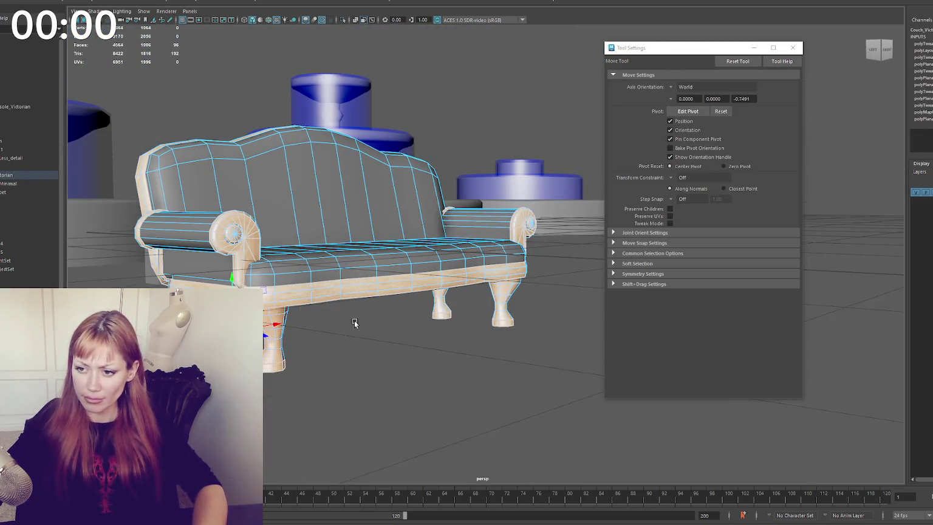
{"action": "left_click", "coordinate": [441, 303], "text": "shift"}
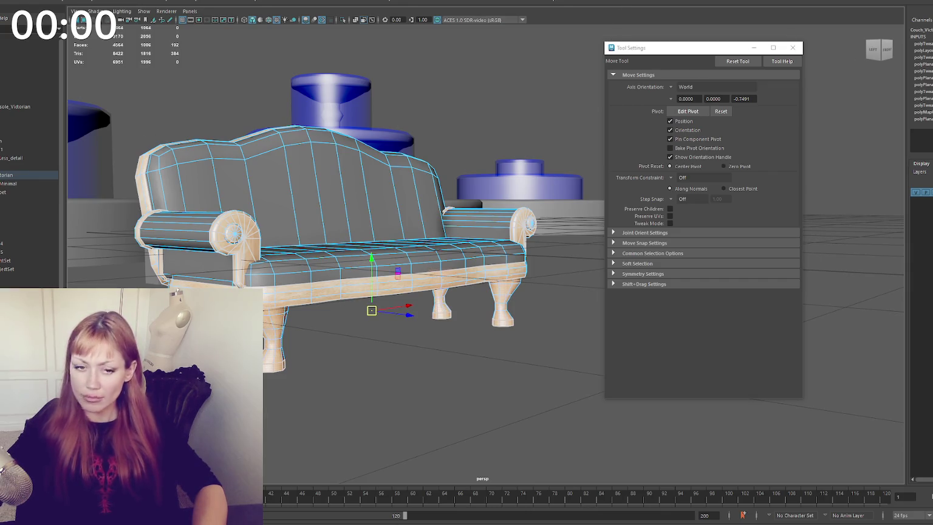
{"action": "key", "text": "y"}
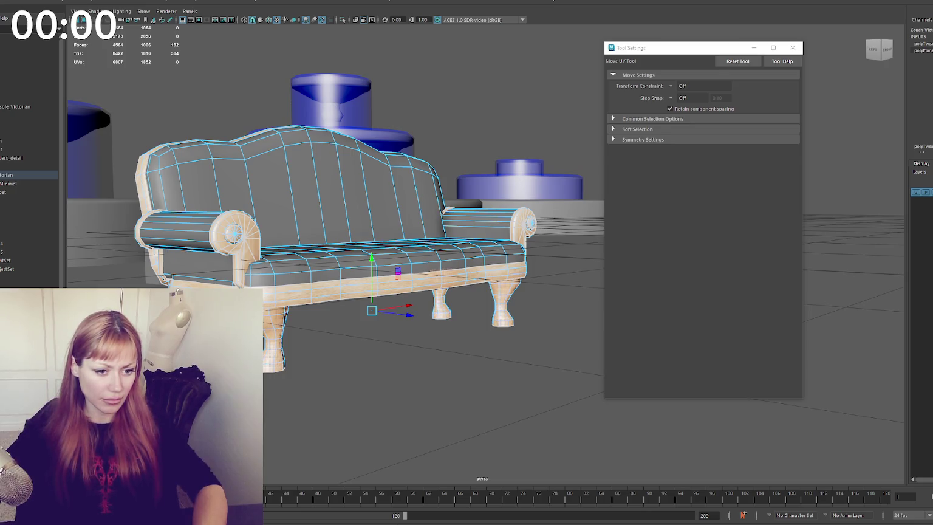
{"action": "key", "text": "q"}
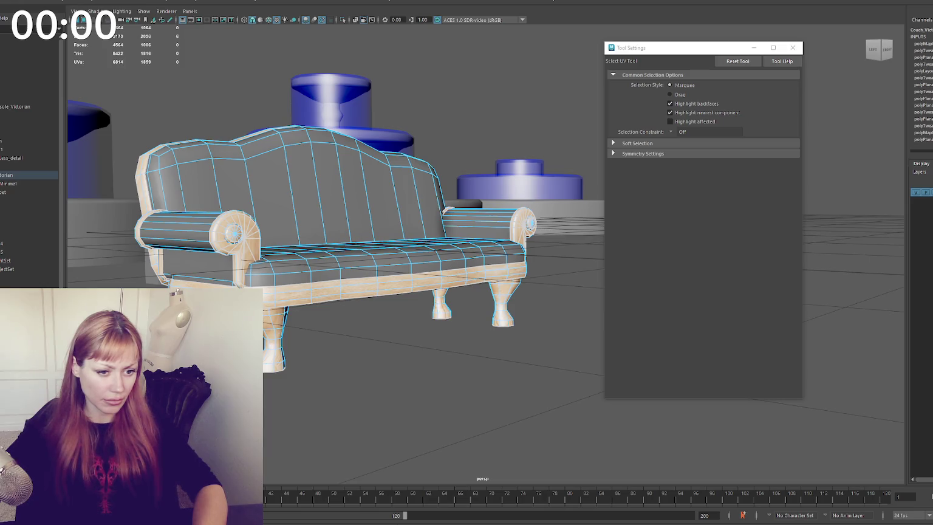
{"action": "key", "text": "y"}
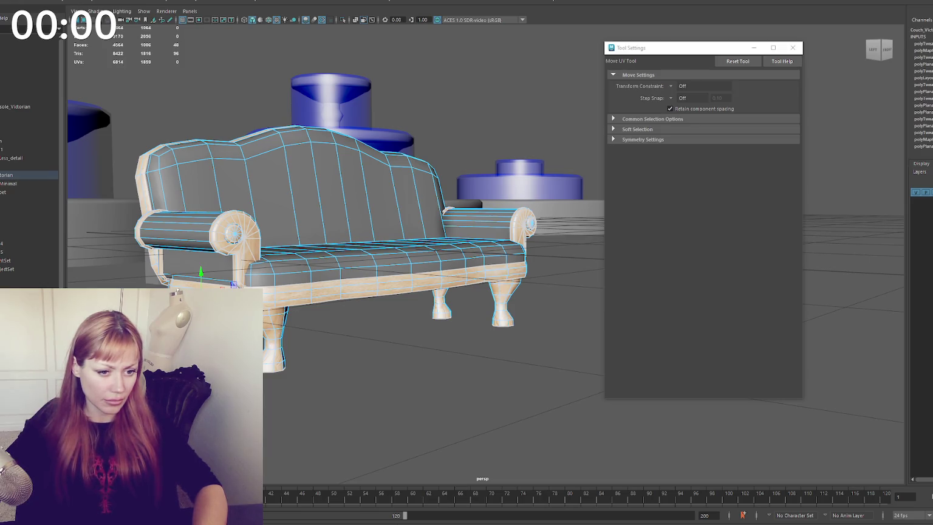
{"action": "key", "text": "F10"}
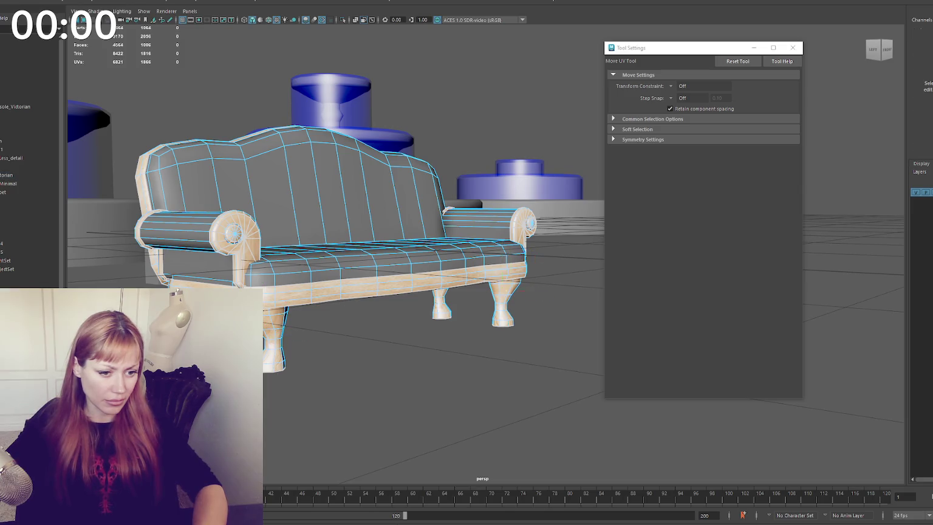
Step back through the recent leg, backrest, seat and armrest UV edits with repeated undos.
{"action": "key", "text": "ctrl+z"}
{"action": "key", "text": "ctrl+z"}
{"action": "key", "text": "ctrl+z"}
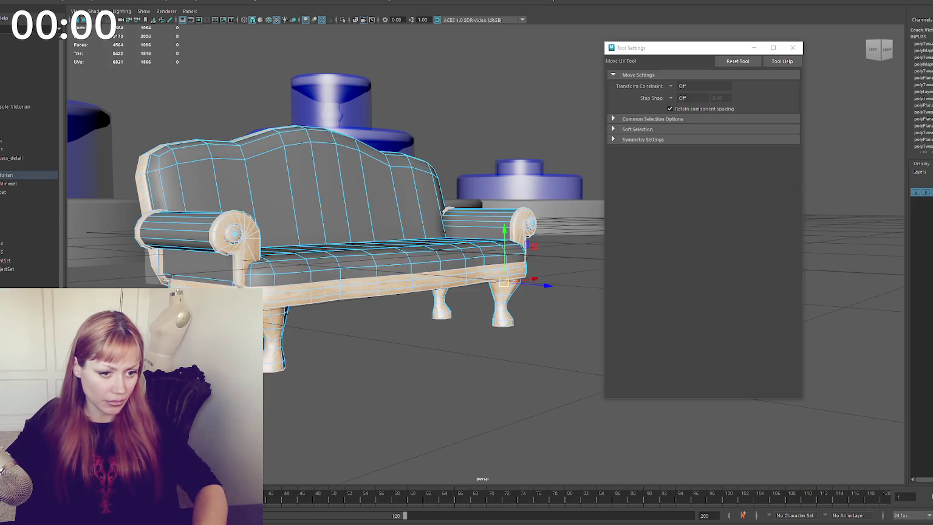
{"action": "key", "text": "ctrl+z"}
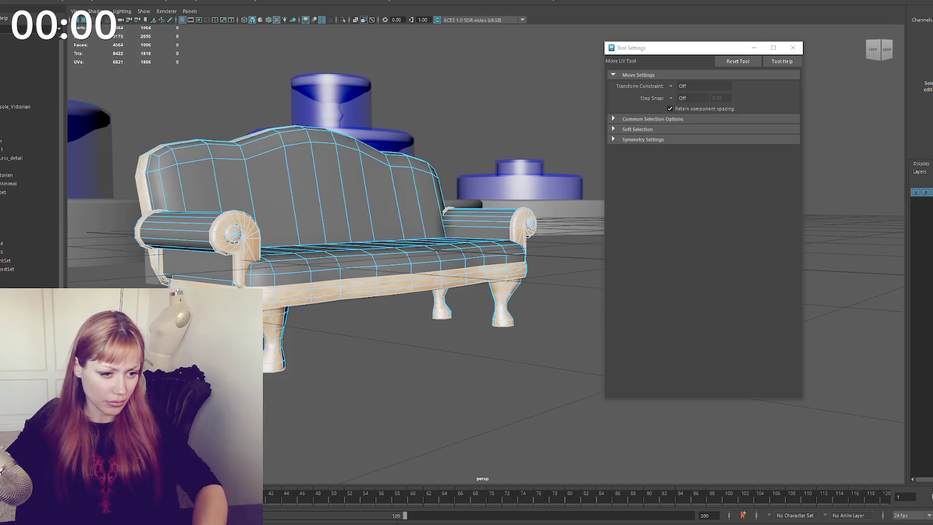
{"action": "key", "text": "ctrl+z"}
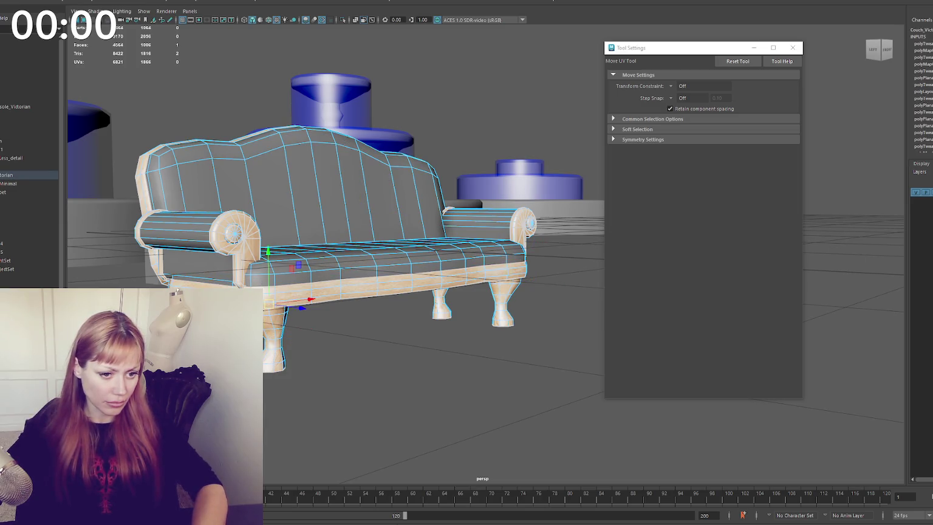
{"action": "key", "text": "ctrl+z"}
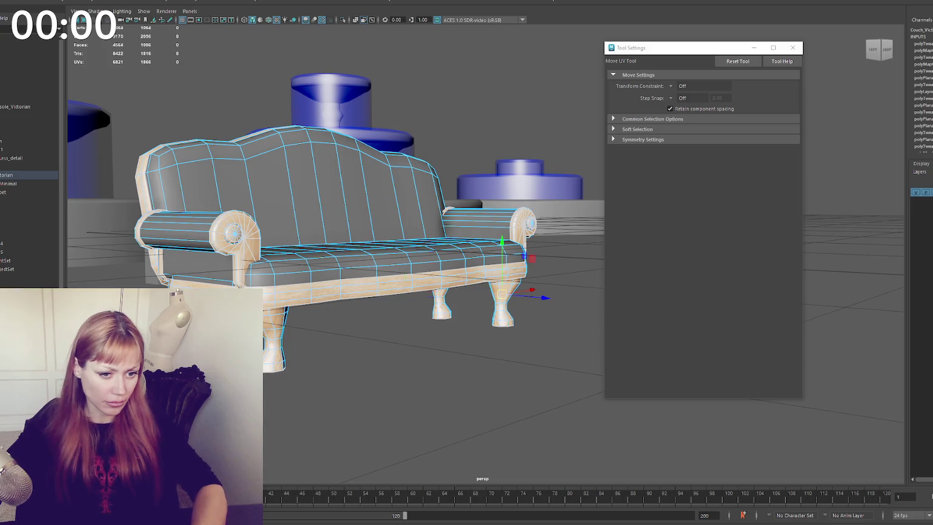
{"action": "key", "text": "ctrl+z"}
{"action": "key", "text": "ctrl+z"}
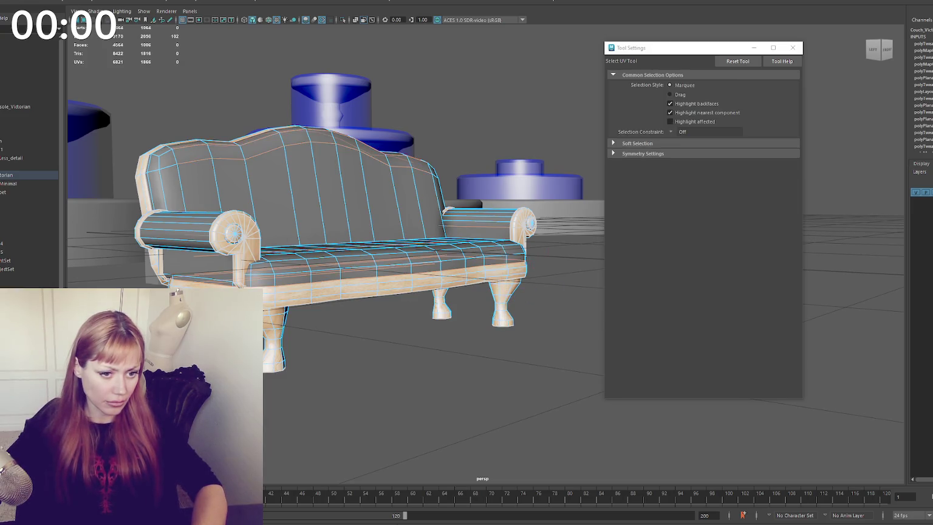
{"action": "key", "text": "ctrl+z"}
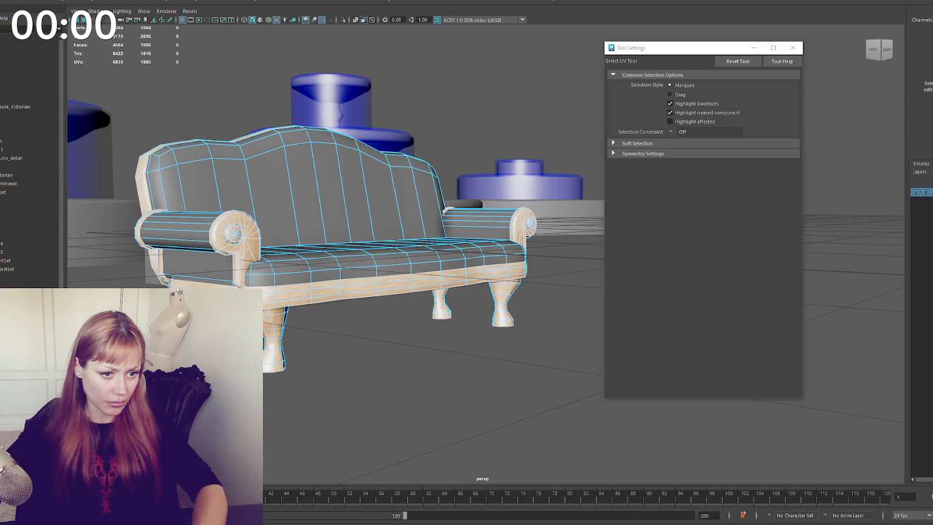
{"action": "key", "text": "ctrl+z"}
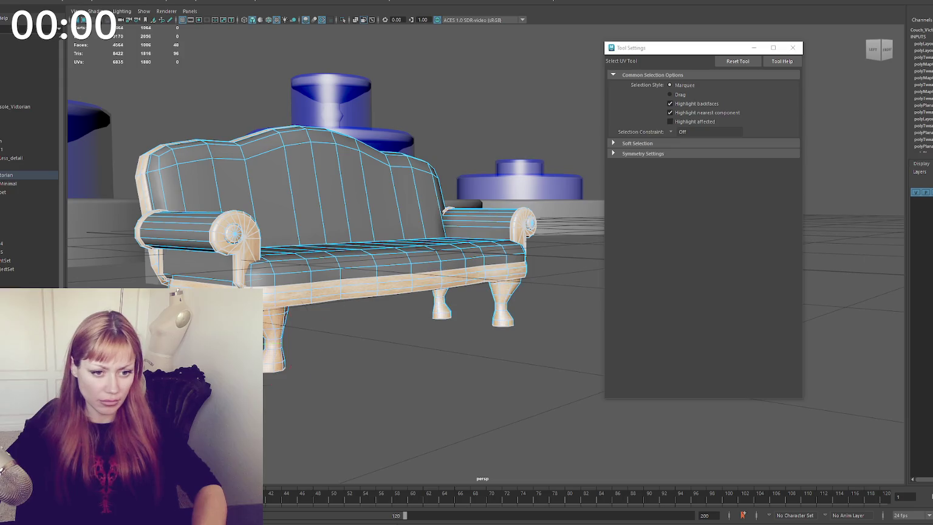
{"action": "key", "text": "ctrl+z"}
{"action": "key", "text": "ctrl+z"}
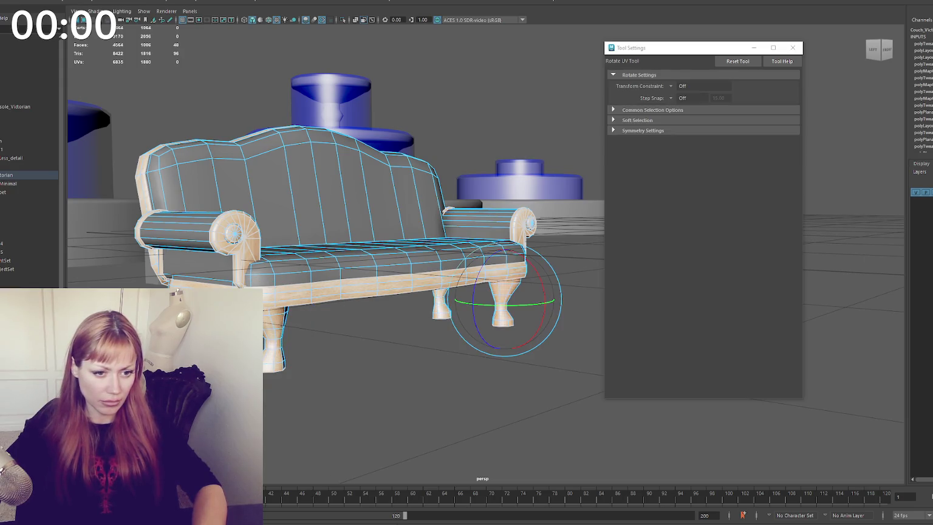
{"action": "key", "text": "ctrl+z"}
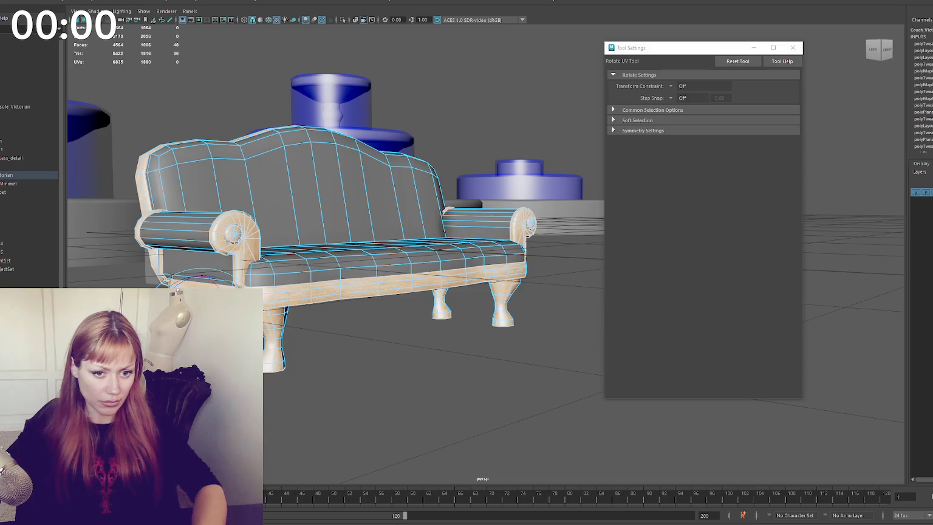
{"action": "key", "text": "ctrl+z"}
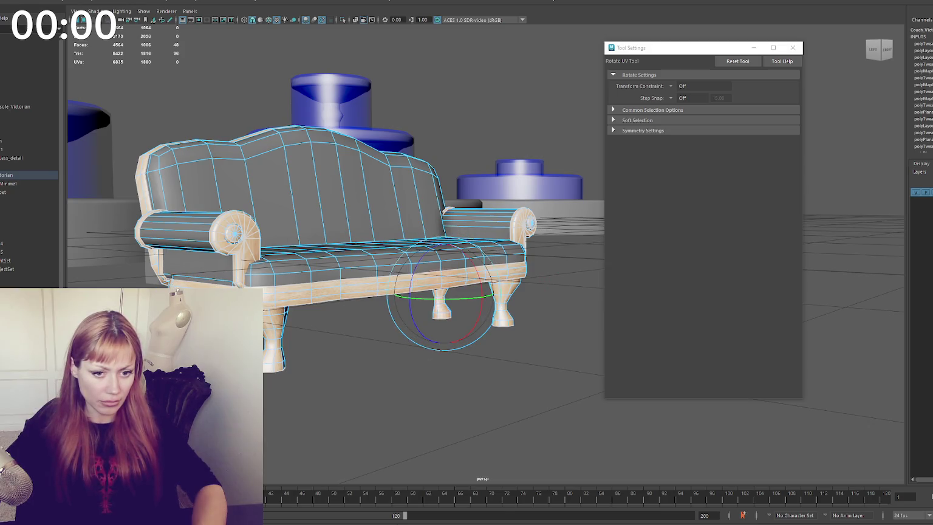
{"action": "key", "text": "ctrl+z"}
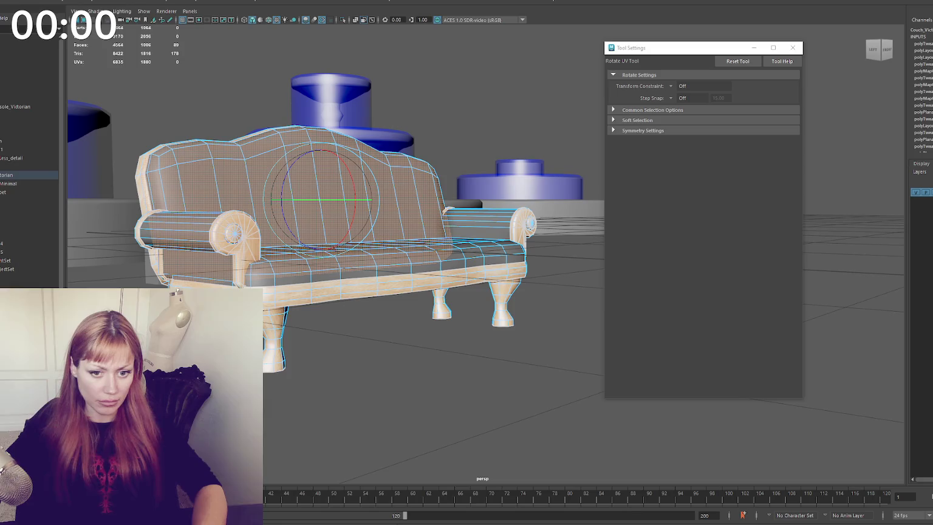
{"action": "key", "text": "ctrl+z"}
{"action": "key", "text": "ctrl+z"}
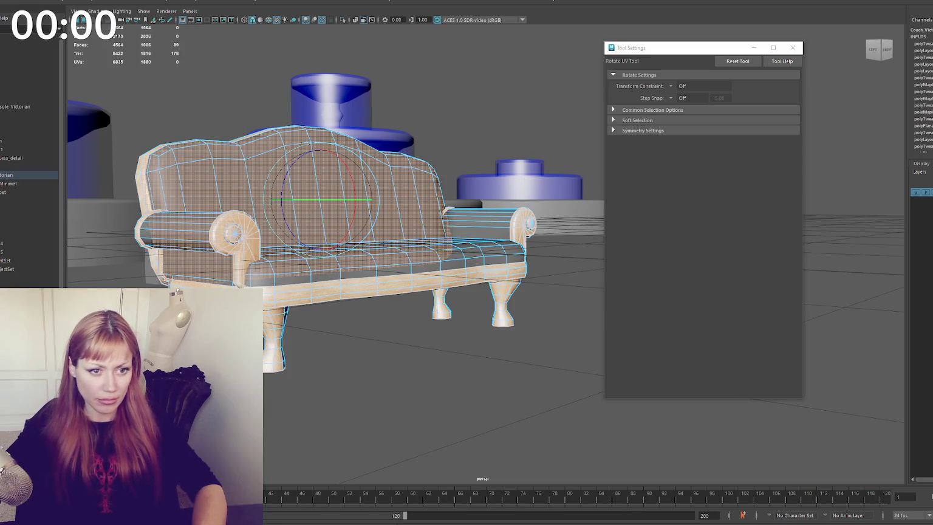
{"action": "key", "text": "ctrl+z"}
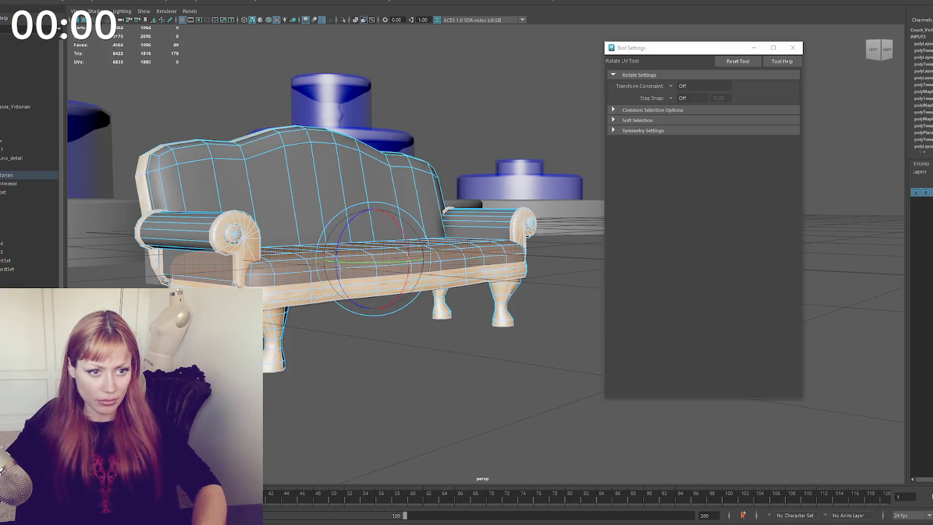
{"action": "key", "text": "ctrl+z"}
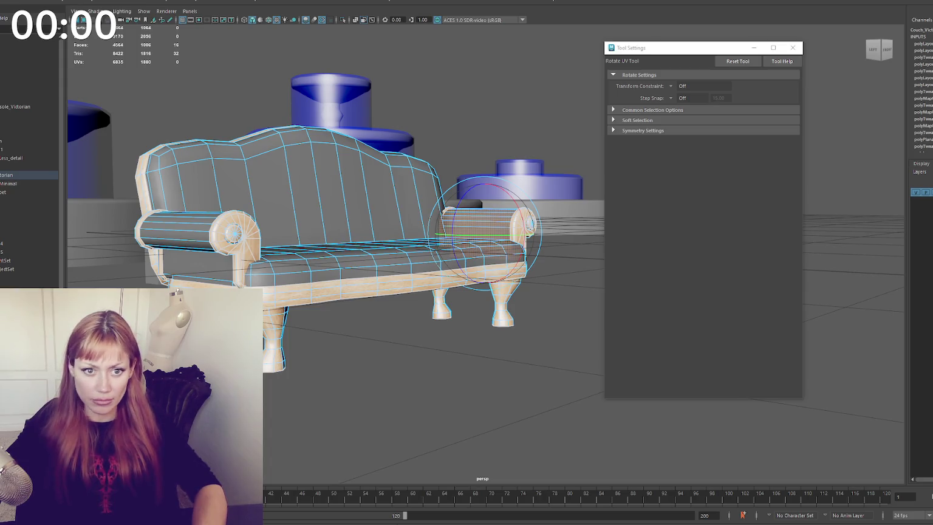
{"action": "key", "text": "ctrl+z"}
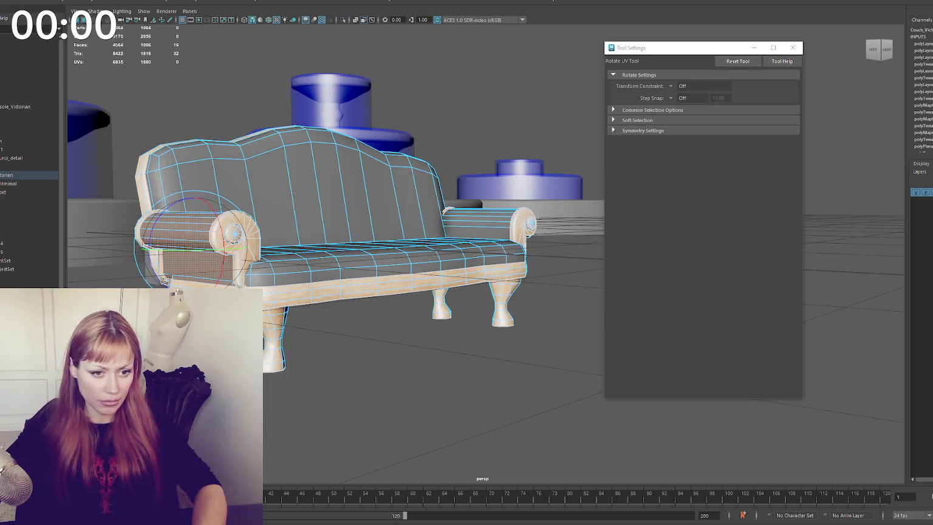
{"action": "key", "text": "ctrl+z"}
Undo further to the armrest selection and switch to rotating the right armrest UVs.
{"action": "key", "text": "w"}
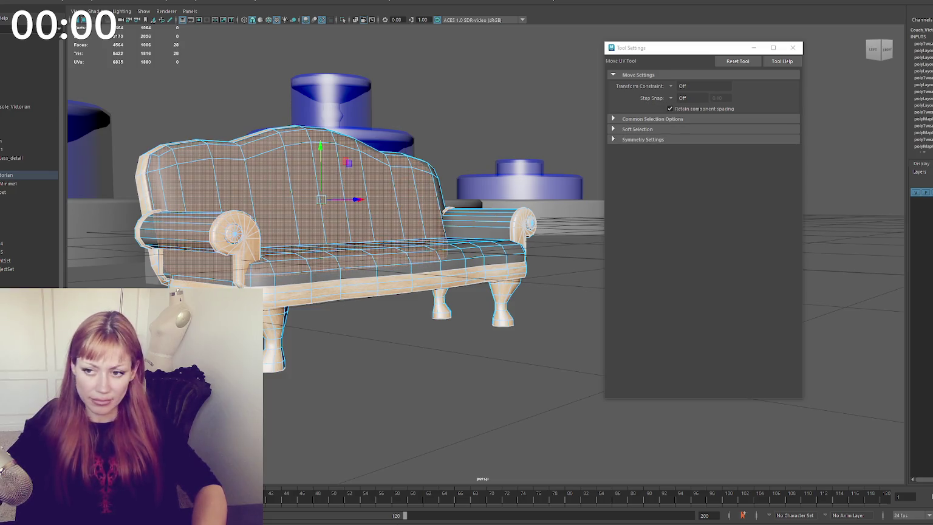
{"action": "key", "text": "ctrl+z"}
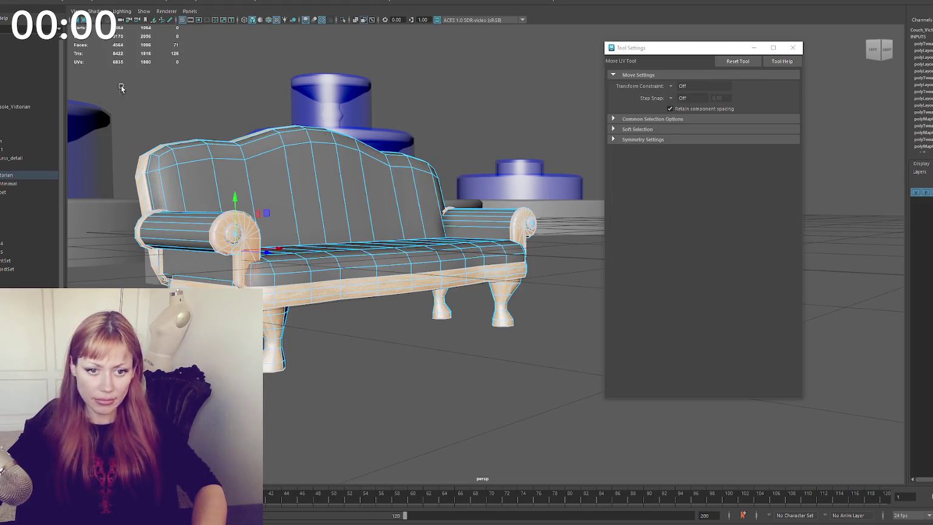
{"action": "key", "text": "ctrl+z"}
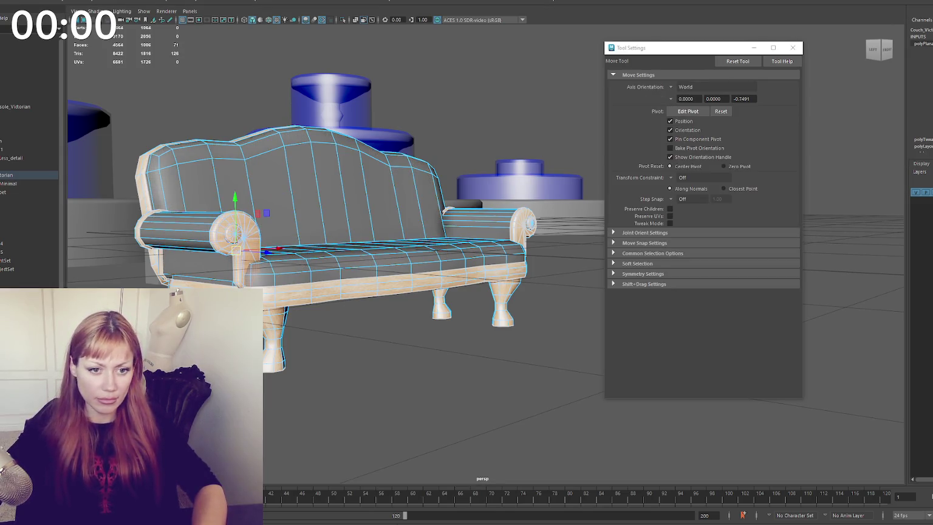
{"action": "key", "text": "ctrl+z"}
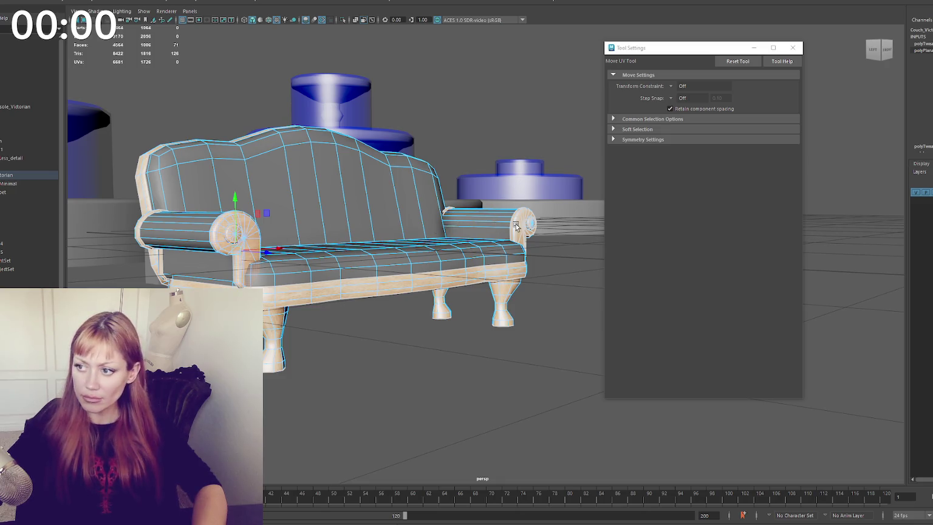
{"action": "key", "text": "ctrl+z"}
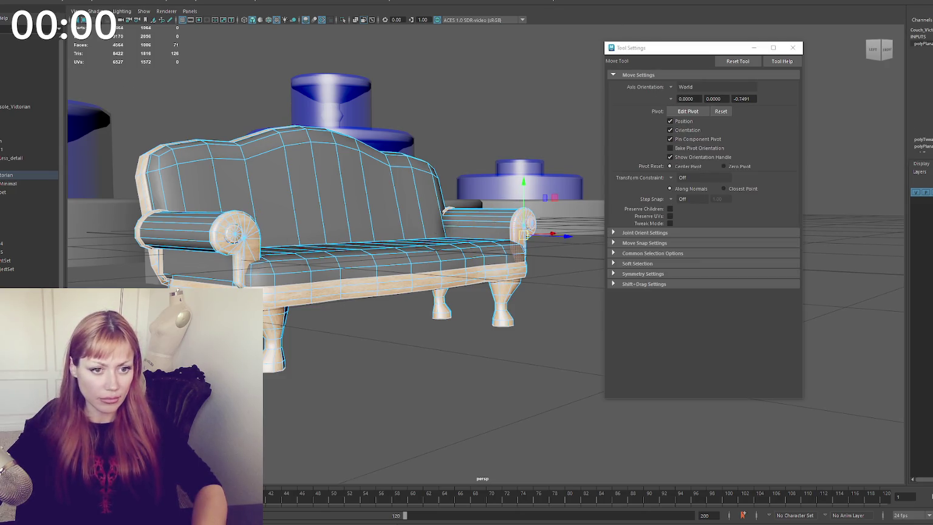
{"action": "key", "text": "ctrl+z"}
{"action": "key", "text": "e"}
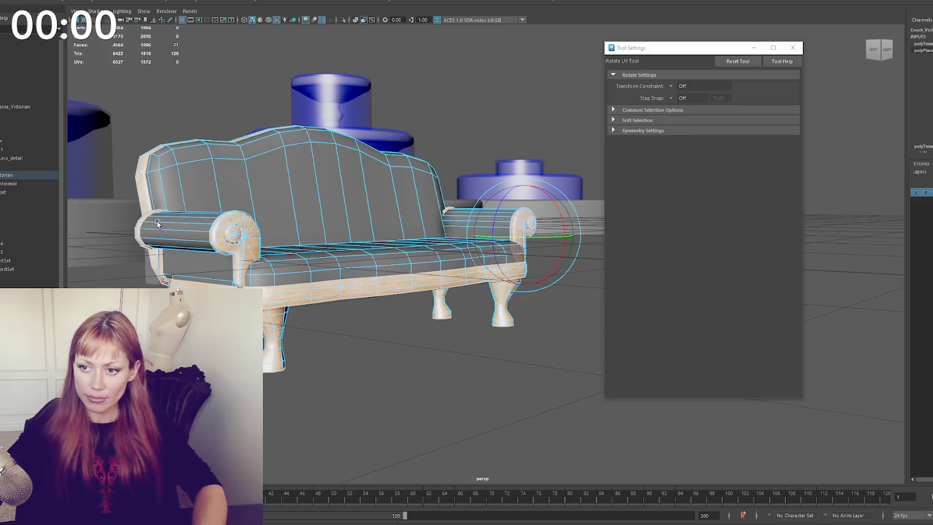
Rotate the left armrest front UVs with the Rotate UV Tool, undoing back to that face selection.
{"action": "key", "text": "ctrl+z"}
{"action": "key", "text": "ctrl+z"}
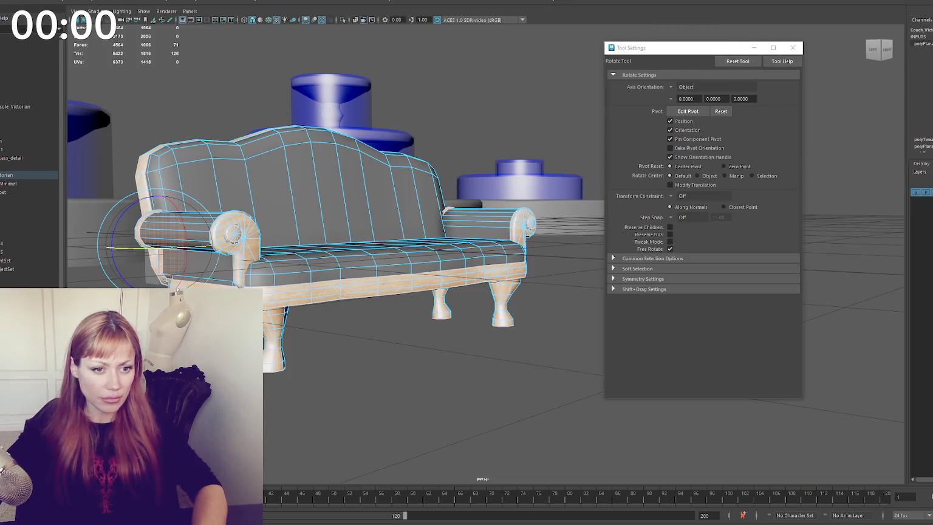
{"action": "key", "text": "ctrl+z"}
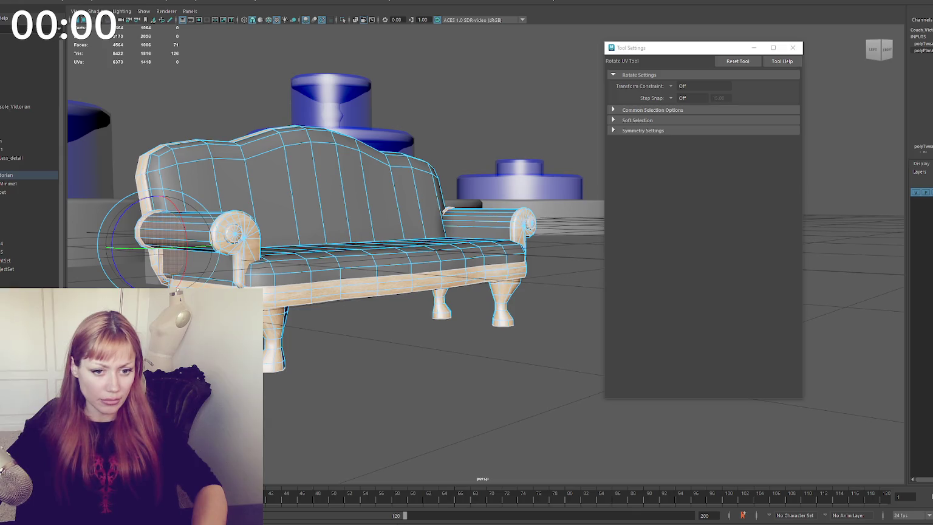
{"action": "key", "text": "ctrl+z"}
{"action": "key", "text": "e"}
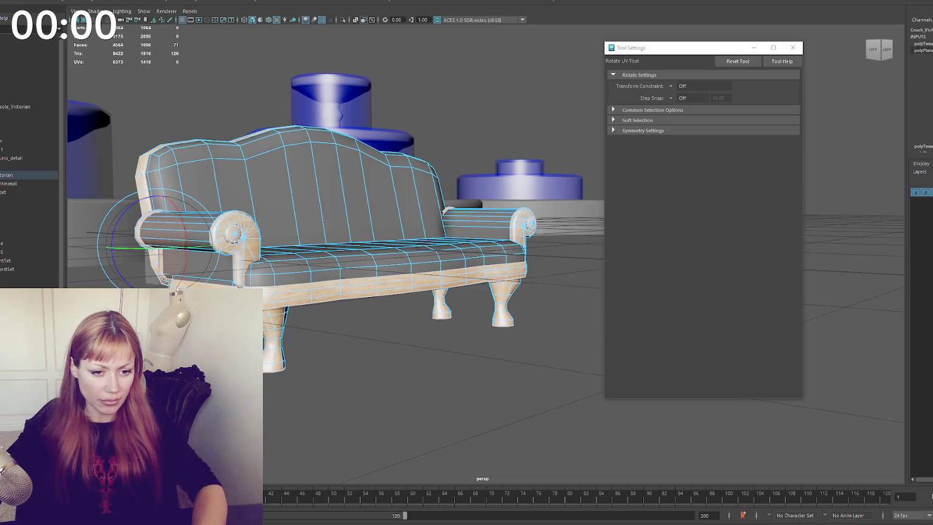
{"action": "key", "text": "ctrl+z"}
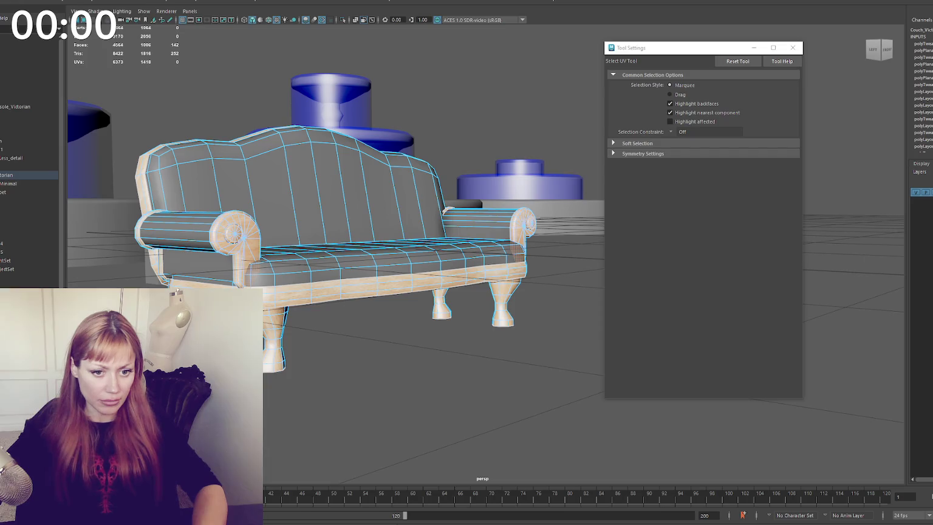
{"action": "key", "text": "ctrl+z"}
{"action": "key", "text": "ctrl+z"}
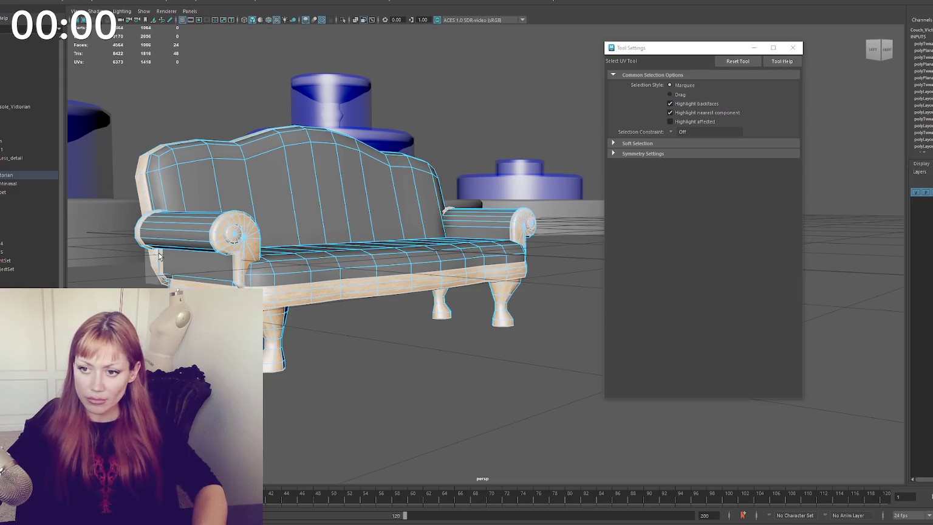
{"action": "key", "text": "F11"}
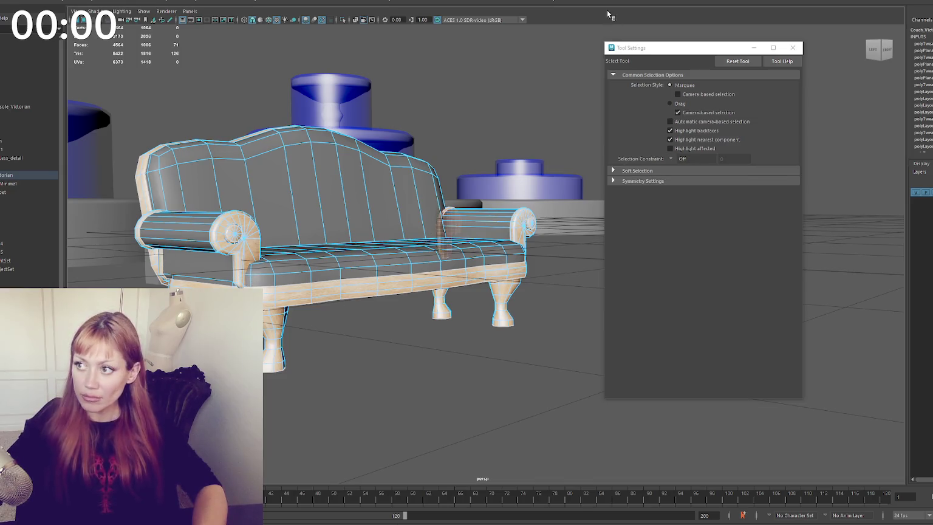
{"action": "key", "text": "ctrl+z"}
{"action": "key", "text": "ctrl+z"}
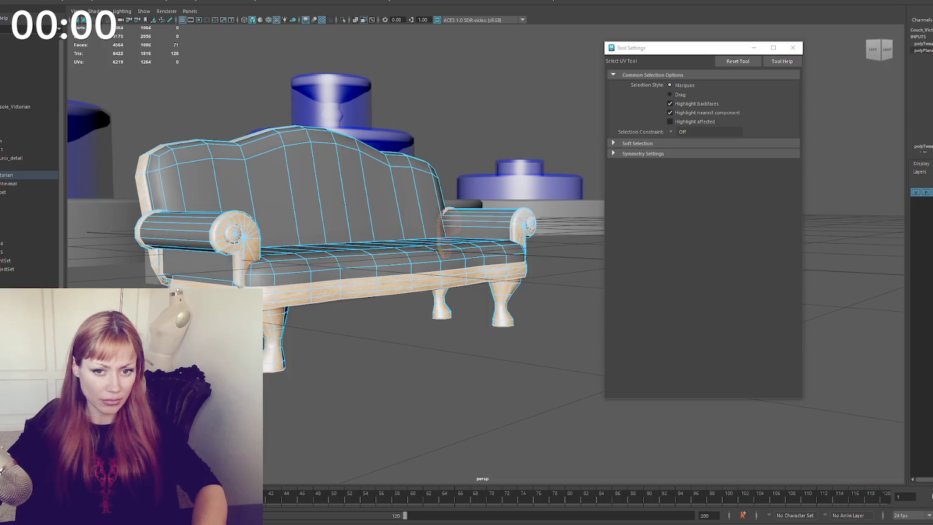
Select the backrest faces and shift their UVs to reposition the fabric texture.
{"action": "key", "text": "w"}
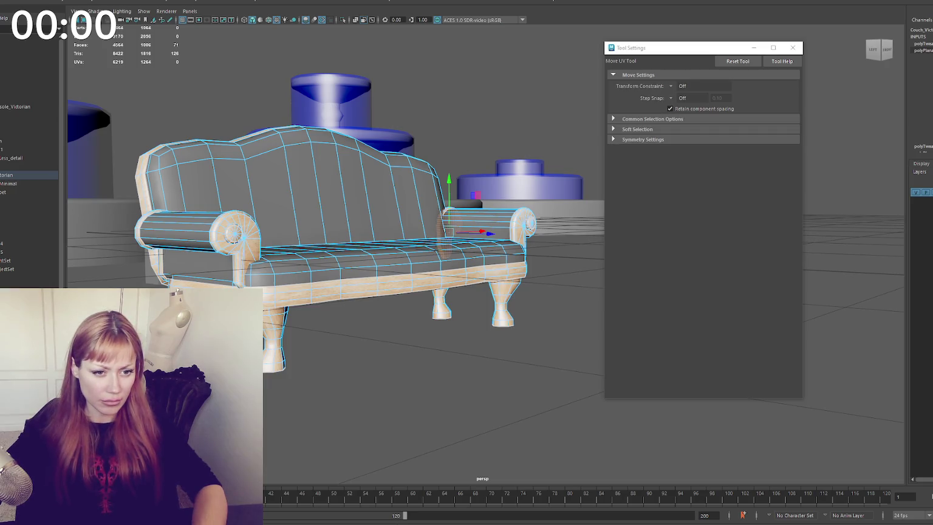
{"action": "left_click", "coordinate": [389, 267]}
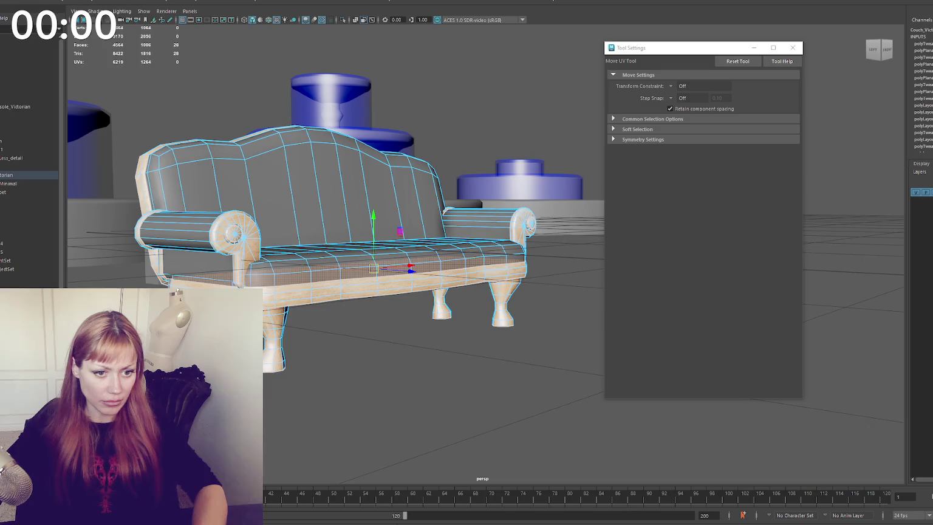
{"action": "left_click", "coordinate": [321, 182]}
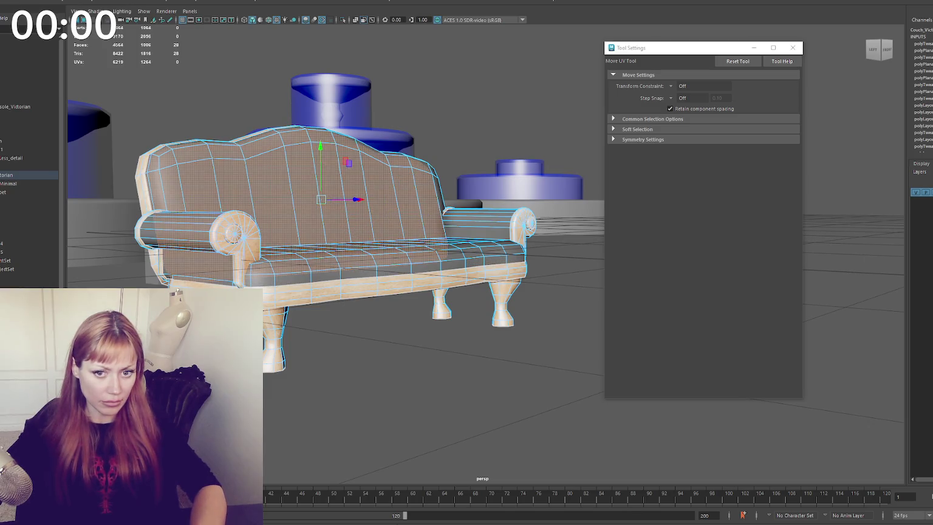
{"action": "left_click_drag", "start_coordinate": [321, 200], "coordinate": [314, 203]}
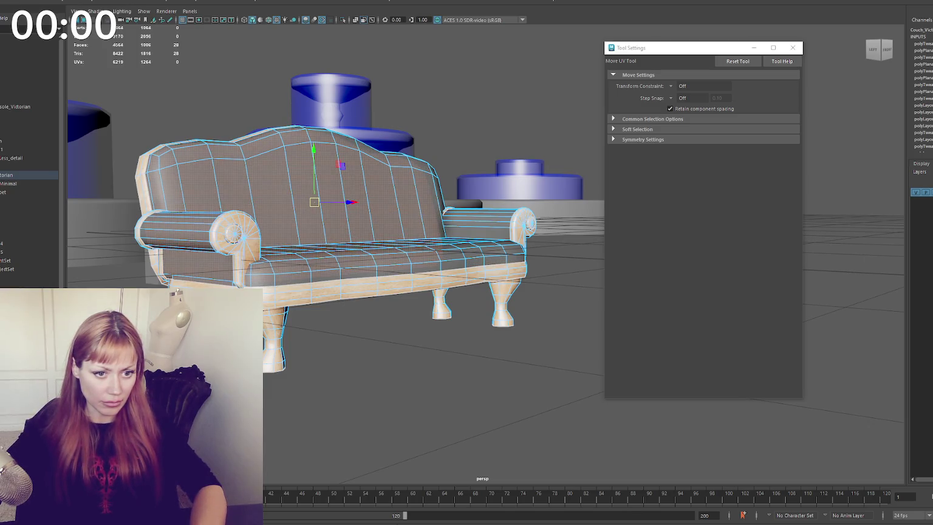
Check the seat-front strip and right armrest faces, then select the whole couch in object mode.
{"action": "left_click", "coordinate": [389, 270], "text": "shift"}
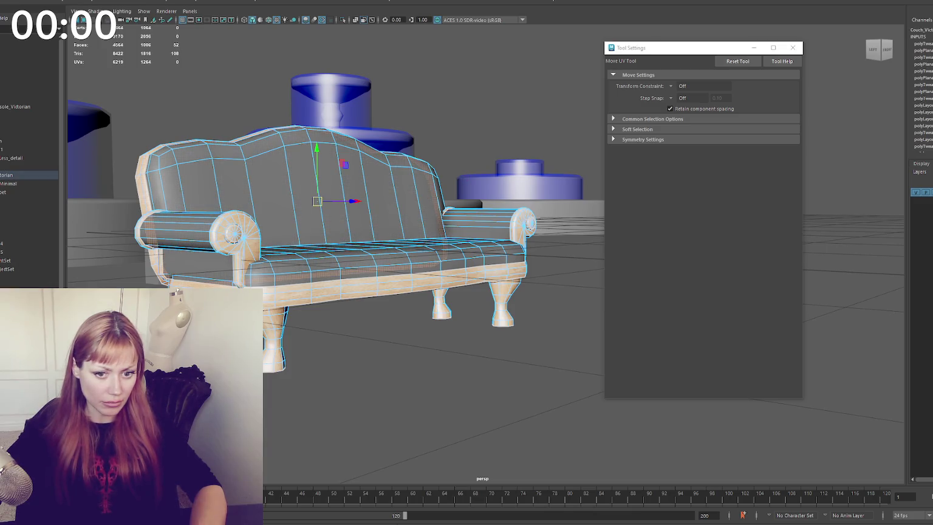
{"action": "left_click", "coordinate": [389, 273]}
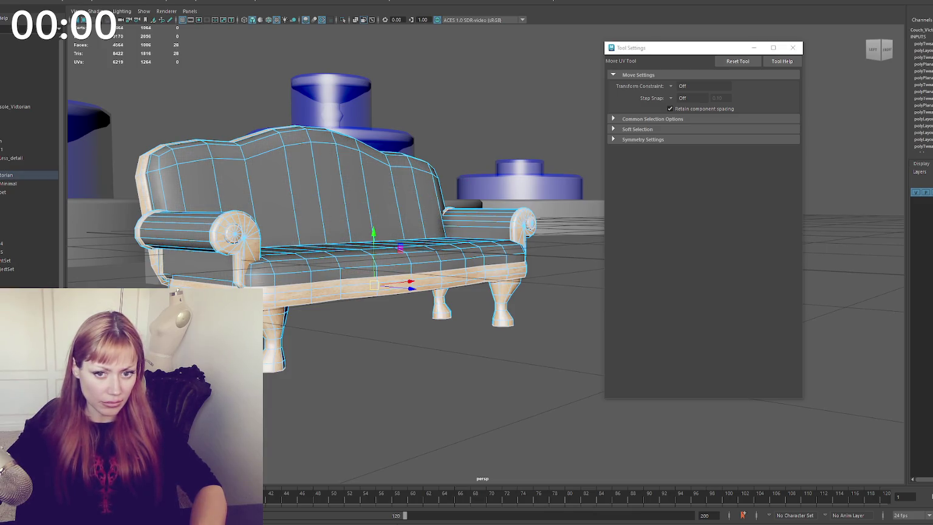
{"action": "left_click", "coordinate": [528, 224]}
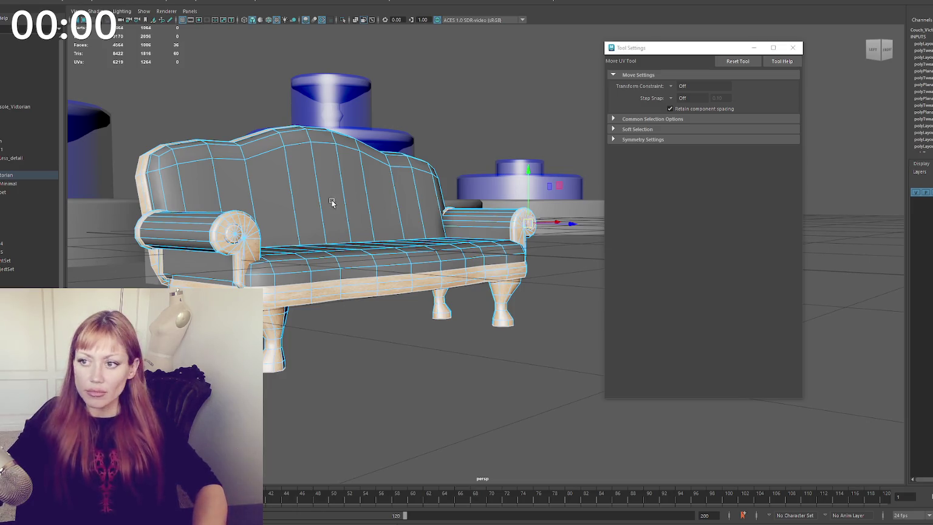
{"action": "key", "text": "F8"}
{"action": "key", "text": "F8"}
{"action": "left_click", "coordinate": [27, 175]}
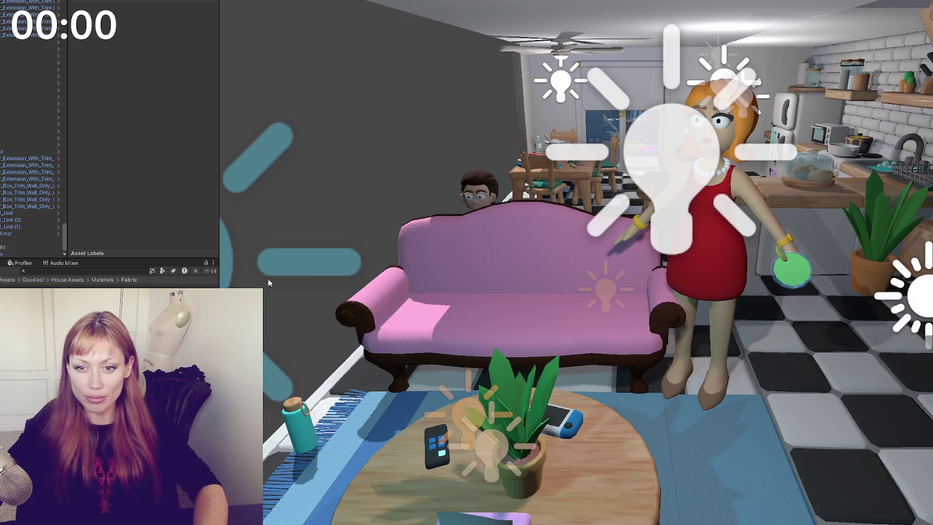
Orbit and zoom around the pink couch to view it from the side and front-left.
{"action": "mouse_move", "coordinate": [269, 282]}
{"action": "right_mouse_down"}
{"action": "mouse_move", "coordinate": [714, 212]}
{"action": "mouse_move", "coordinate": [684, 215]}
{"action": "mouse_move", "coordinate": [681, 227]}
{"action": "right_mouse_up"}
{"action": "scroll", "coordinate": [726, 253], "scroll_direction": "up", "scroll_amount": 3}
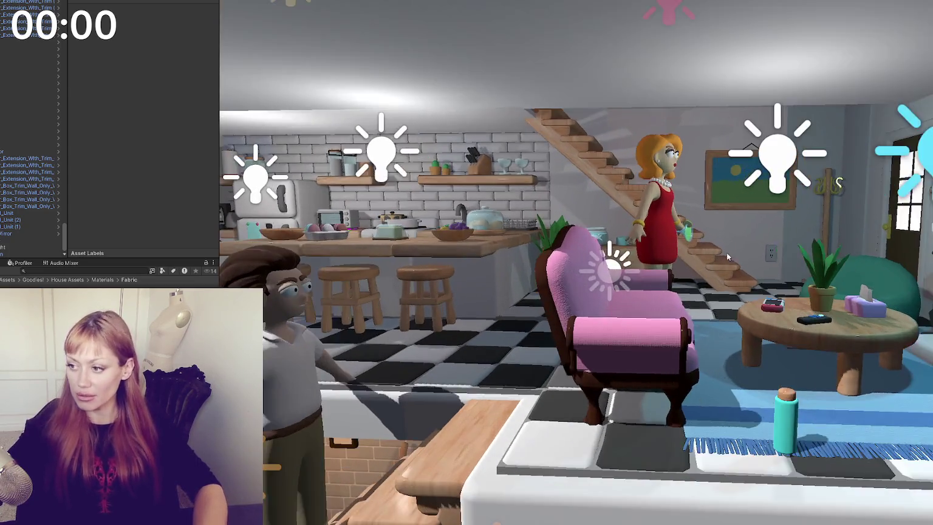
{"action": "right_click_drag", "start_coordinate": [726, 253], "coordinate": [675, 244]}
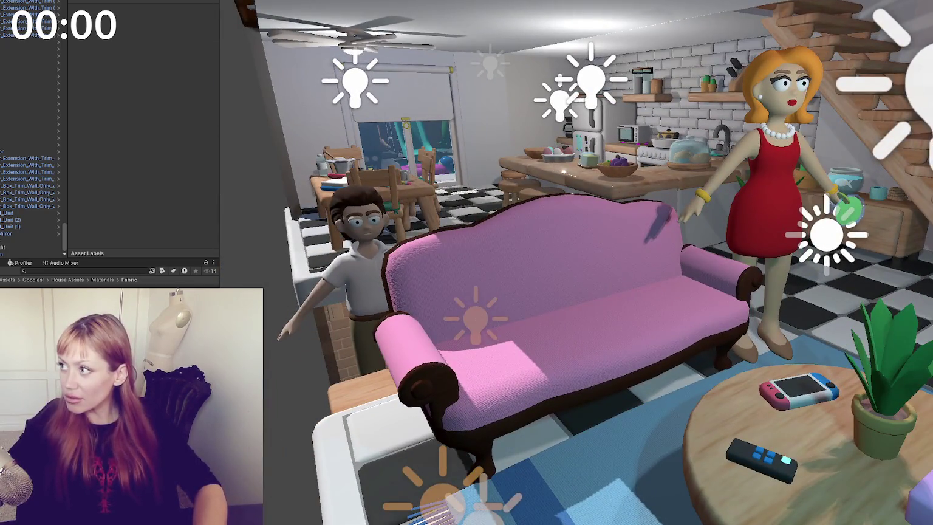
Capture a Lightshot screenshot of the couch area, then bring up the sofa reference image.
{"action": "key", "text": "super+shift+s"}
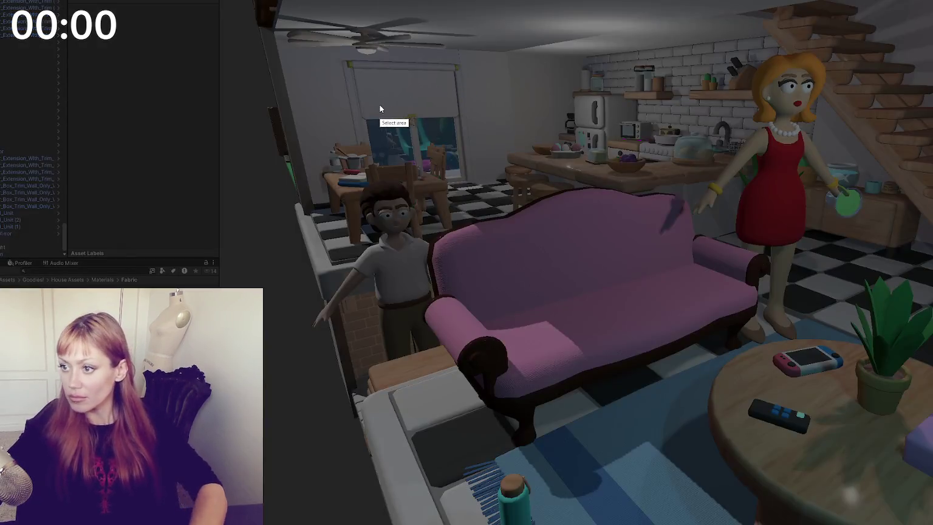
{"action": "left_click_drag", "start_coordinate": [381, 106], "coordinate": [792, 475]}
{"action": "left_click", "coordinate": [763, 469]}
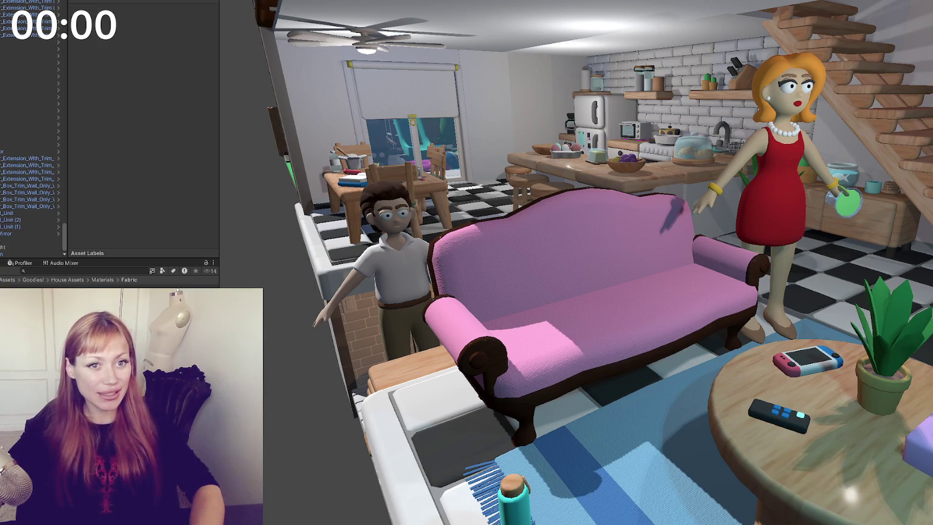
{"action": "key", "text": "alt+Tab"}
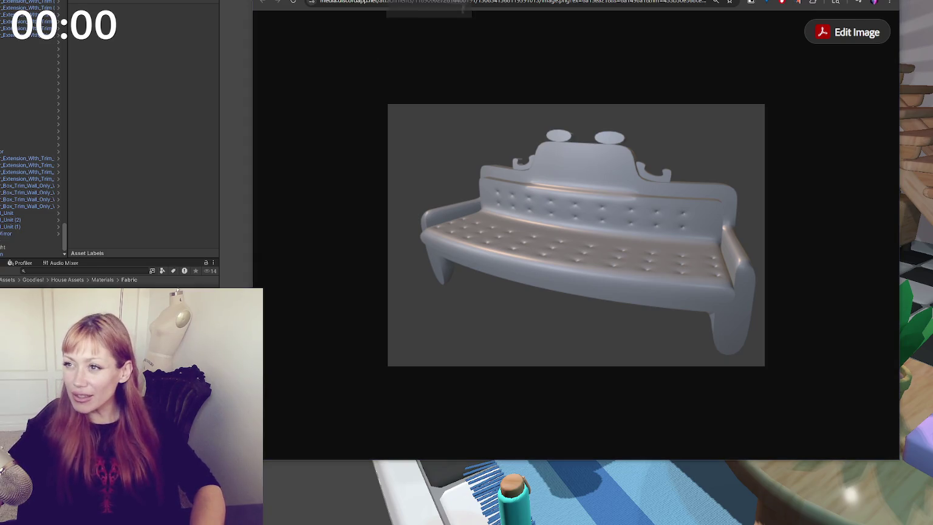
Zoom the grey tufted sofa render to full size and pan across it horizontally.
{"action": "left_click", "coordinate": [604, 144]}
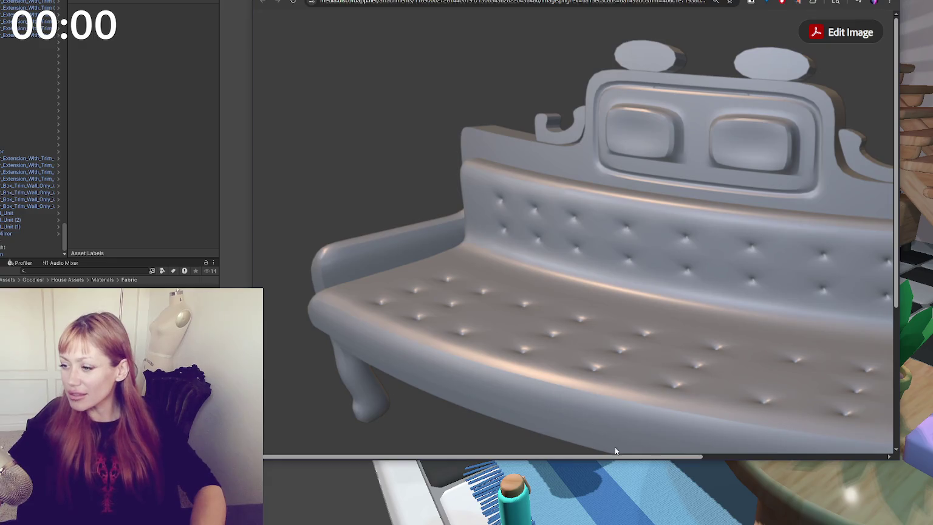
{"action": "left_click_drag", "start_coordinate": [615, 457], "coordinate": [710, 456]}
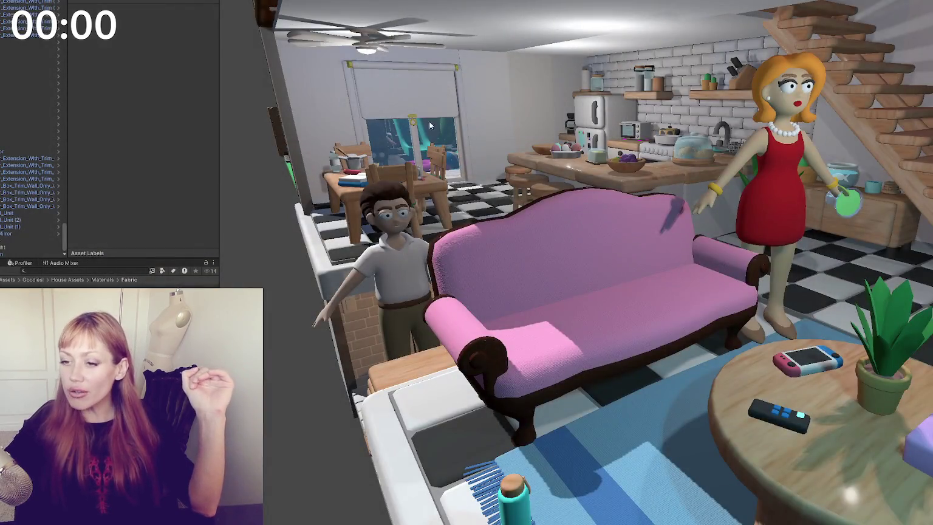
Zoom the Scene view out to frame the whole dollhouse cutaway with the pink couch in the living room.
{"action": "scroll", "coordinate": [429, 121], "scroll_direction": "down", "scroll_amount": 3}
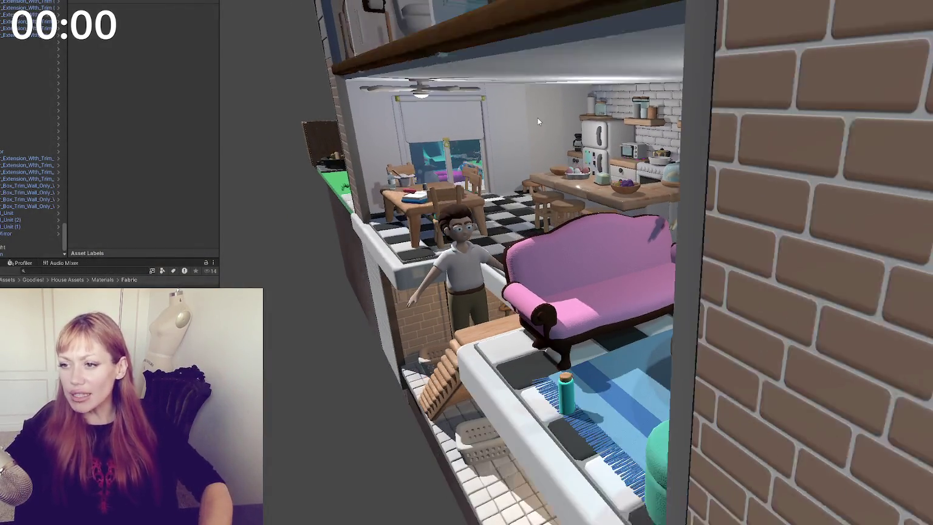
{"action": "scroll", "coordinate": [553, 105], "scroll_direction": "down", "scroll_amount": 2}
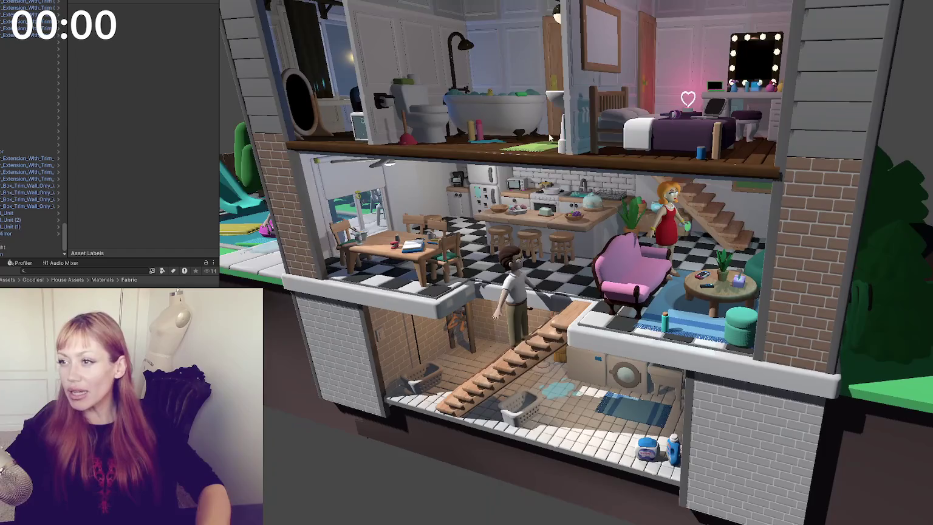